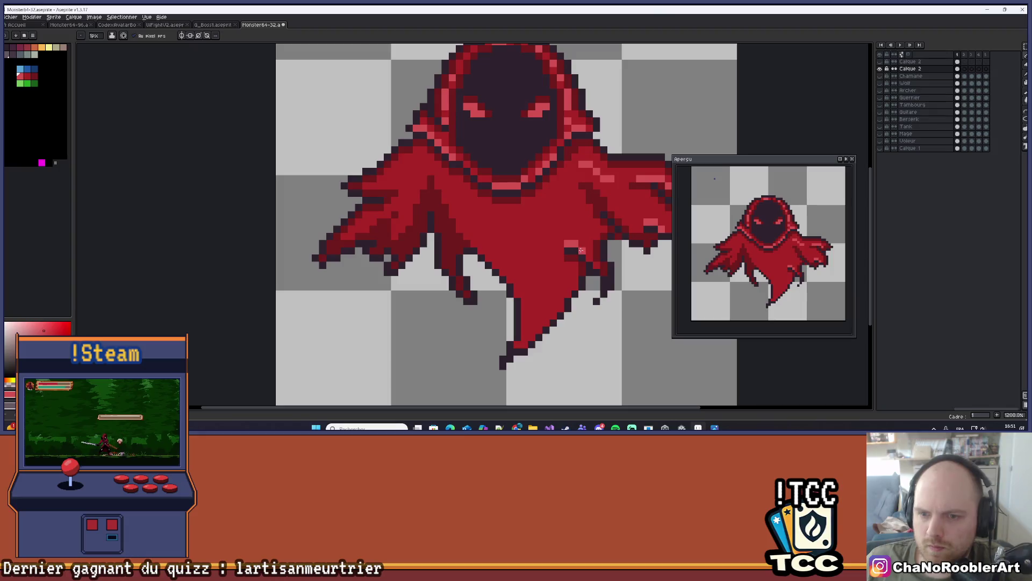
Erase a vertical column of red pixels from the lower cloak with the Eraser.
{"action": "scroll", "coordinate": [587, 256], "scroll_direction": "down", "scroll_amount": 5}
{"action": "right_click", "coordinate": [607, 243]}
{"action": "key", "text": "Escape"}
{"action": "scroll", "coordinate": [579, 242], "scroll_direction": "up", "scroll_amount": 4}
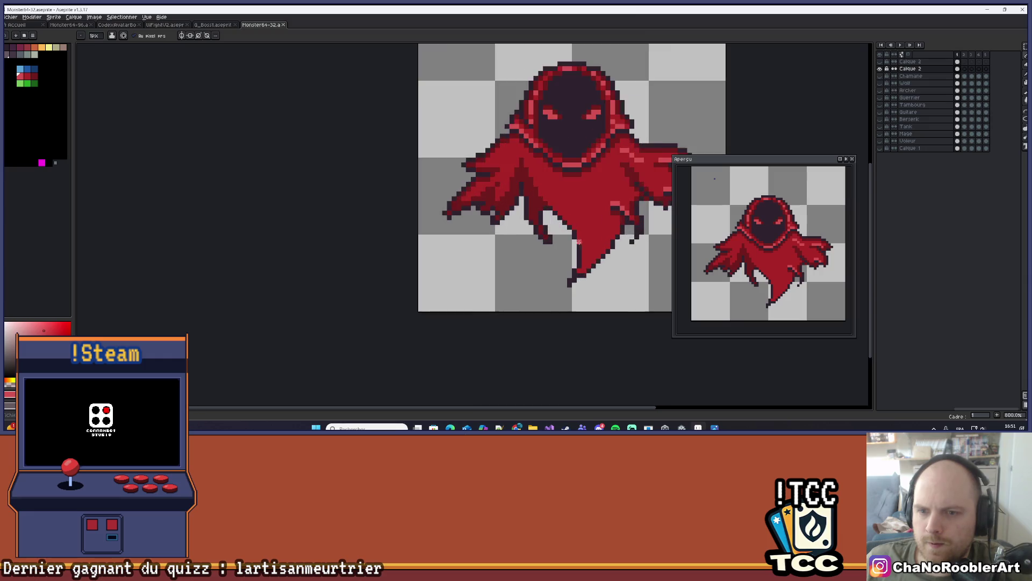
{"action": "scroll", "coordinate": [579, 242], "scroll_direction": "up", "scroll_amount": 3}
{"action": "scroll", "coordinate": [581, 226], "scroll_direction": "down", "scroll_amount": 1}
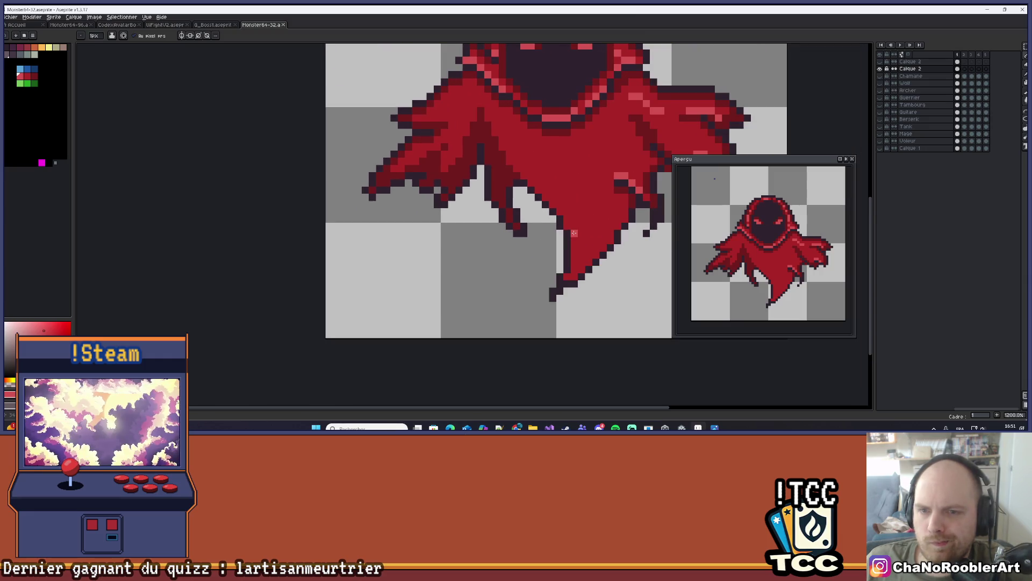
{"action": "left_click", "coordinate": [1025, 109]}
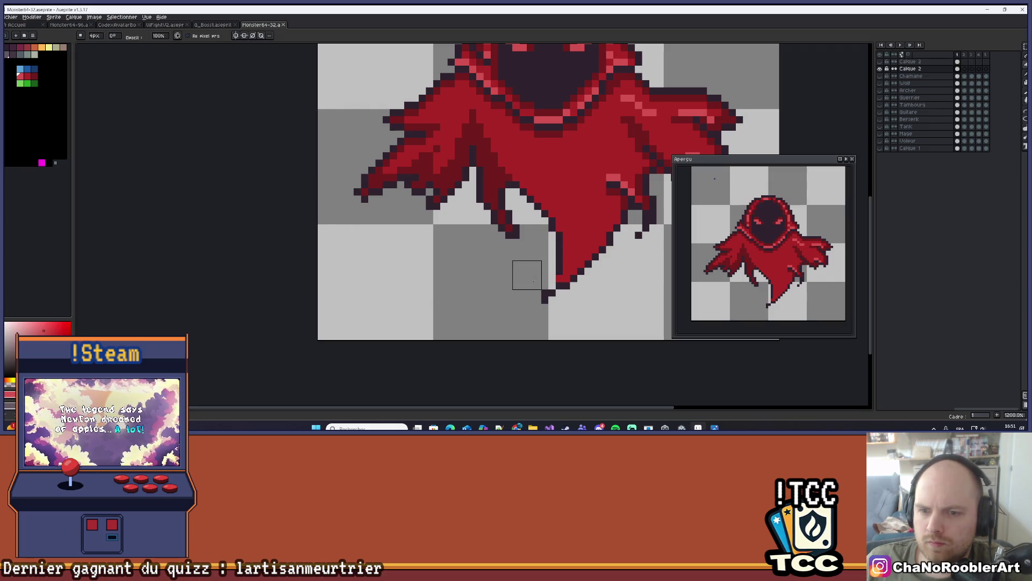
{"action": "mouse_move", "coordinate": [538, 279]}
{"action": "left_mouse_down"}
{"action": "mouse_move", "coordinate": [553, 231]}
{"action": "mouse_move", "coordinate": [534, 188]}
{"action": "left_mouse_up"}
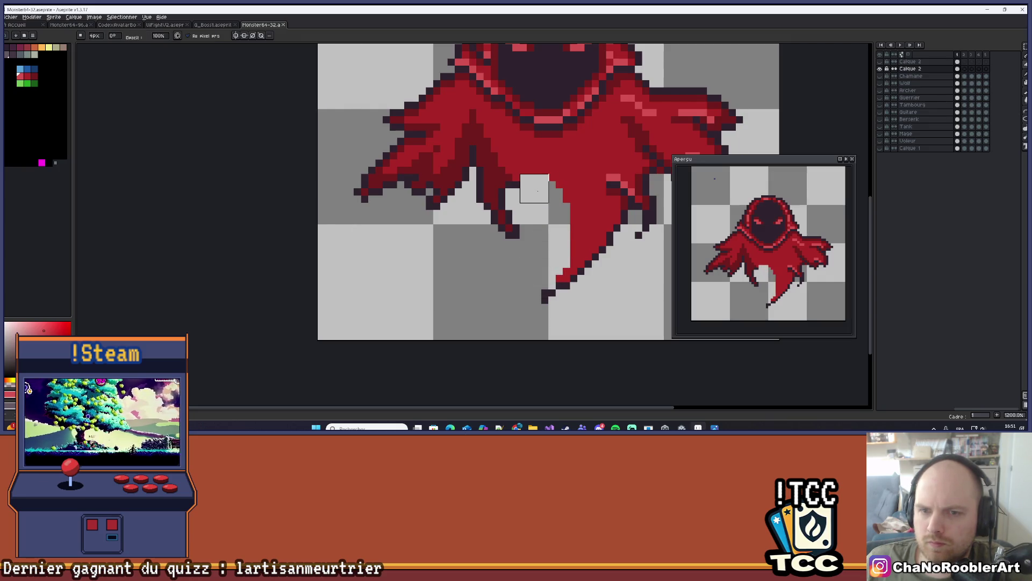
{"action": "scroll", "coordinate": [534, 188], "scroll_direction": "down", "scroll_amount": 2}
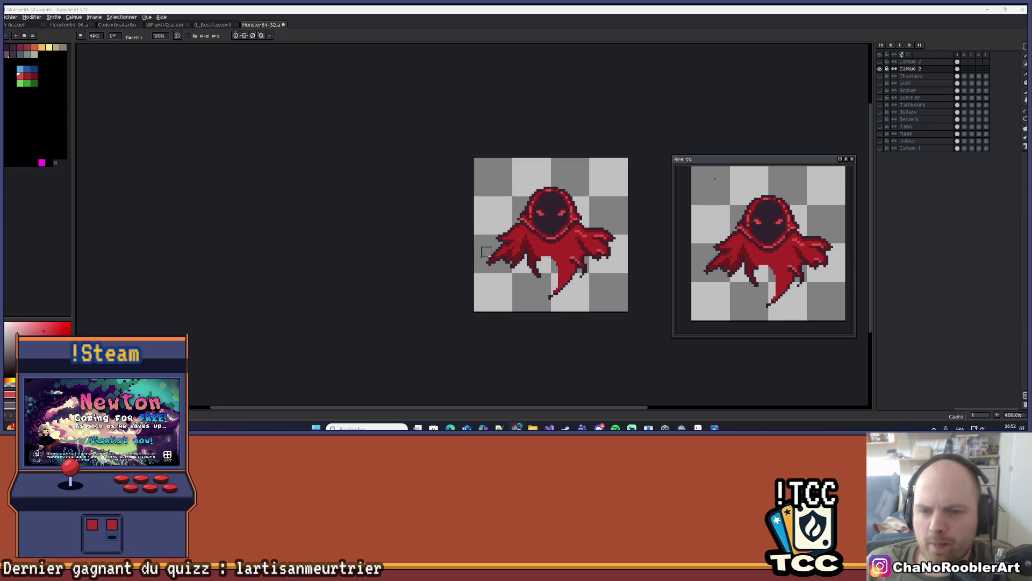
Draw a dark diagonal line along the inner edge of the cloak's lower tail.
{"action": "scroll", "coordinate": [305, 191], "scroll_direction": "up", "scroll_amount": 2}
{"action": "scroll", "coordinate": [304, 191], "scroll_direction": "up", "scroll_amount": 1}
{"action": "scroll", "coordinate": [431, 244], "scroll_direction": "up", "scroll_amount": 2}
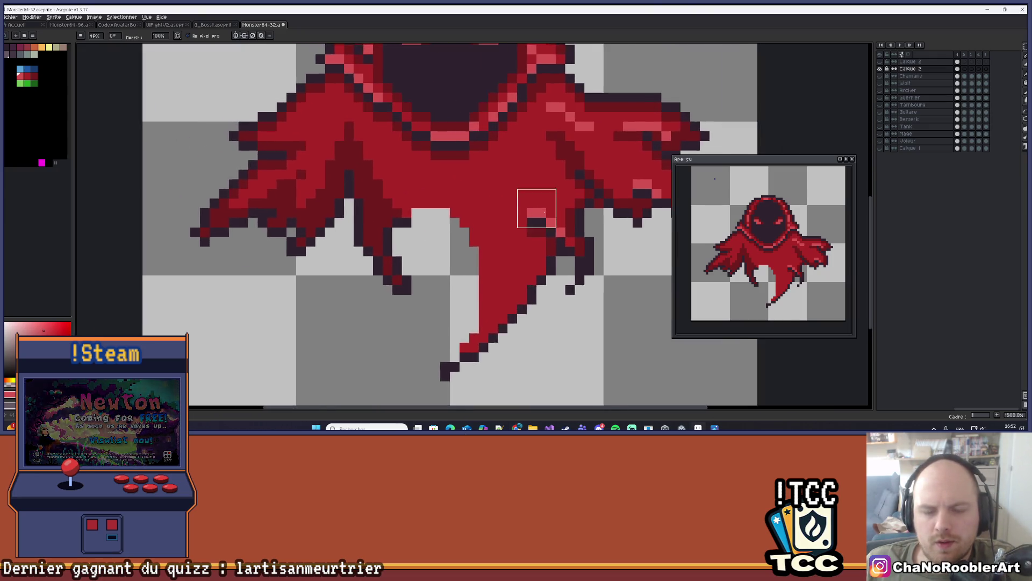
{"action": "scroll", "coordinate": [499, 323], "scroll_direction": "down", "scroll_amount": 3}
{"action": "scroll", "coordinate": [499, 322], "scroll_direction": "up", "scroll_amount": 4}
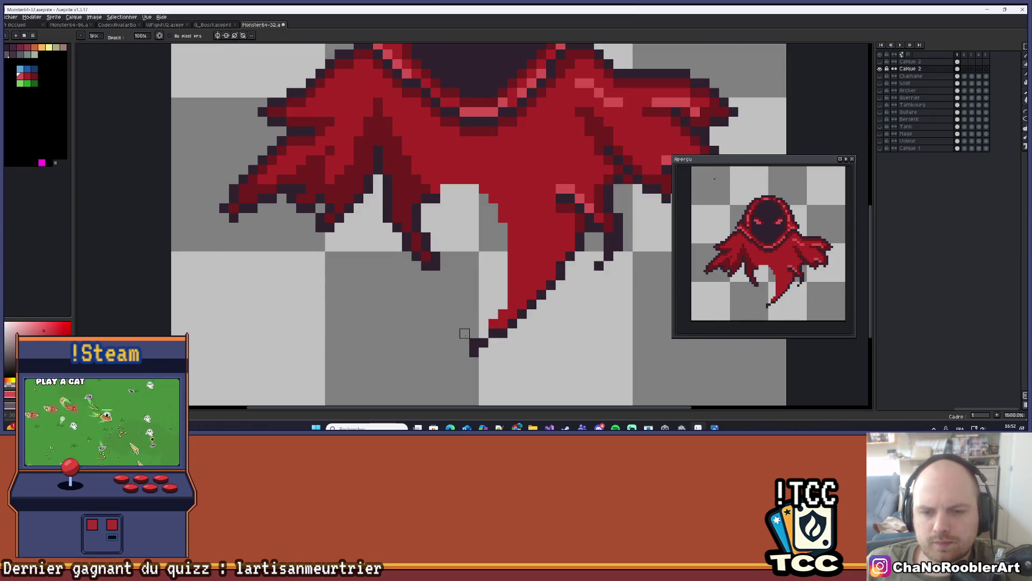
{"action": "scroll", "coordinate": [484, 323], "scroll_direction": "down", "scroll_amount": 2}
{"action": "scroll", "coordinate": [484, 276], "scroll_direction": "up", "scroll_amount": 2}
{"action": "left_click_drag", "start_coordinate": [446, 263], "coordinate": [459, 234]}
{"action": "left_click", "coordinate": [1025, 113]}
{"action": "left_click_drag", "start_coordinate": [432, 221], "coordinate": [454, 335]}
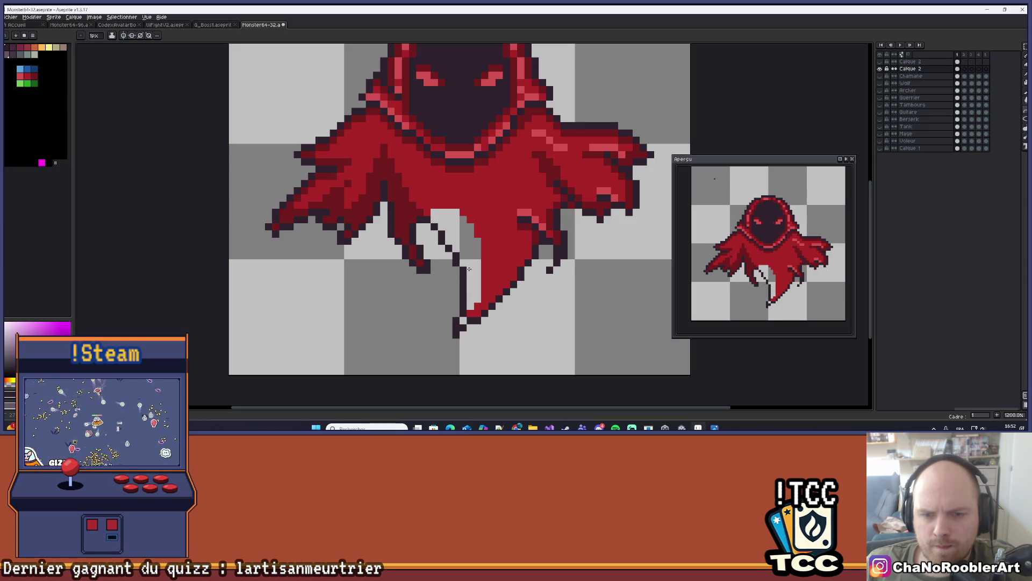
{"action": "scroll", "coordinate": [467, 262], "scroll_direction": "down", "scroll_amount": 2}
{"action": "mouse_move", "coordinate": [471, 262]}
{"action": "left_mouse_down"}
{"action": "mouse_move", "coordinate": [472, 280]}
{"action": "mouse_move", "coordinate": [468, 257]}
{"action": "left_mouse_up"}
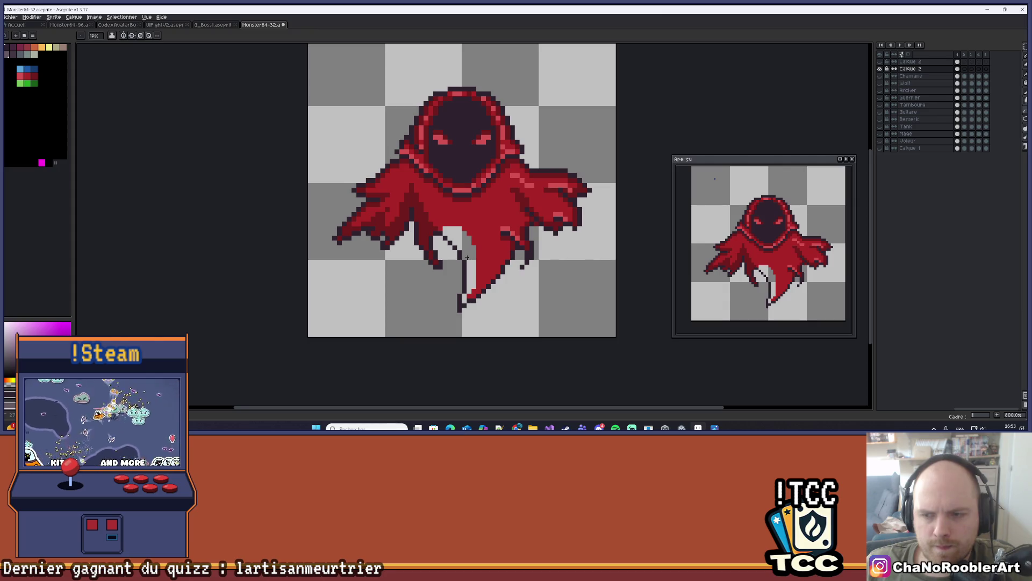
Bucket-fill the leftover light gap pixel at the cloak tip with the dark colour.
{"action": "scroll", "coordinate": [517, 224], "scroll_direction": "up", "scroll_amount": 1}
{"action": "key", "text": "g"}
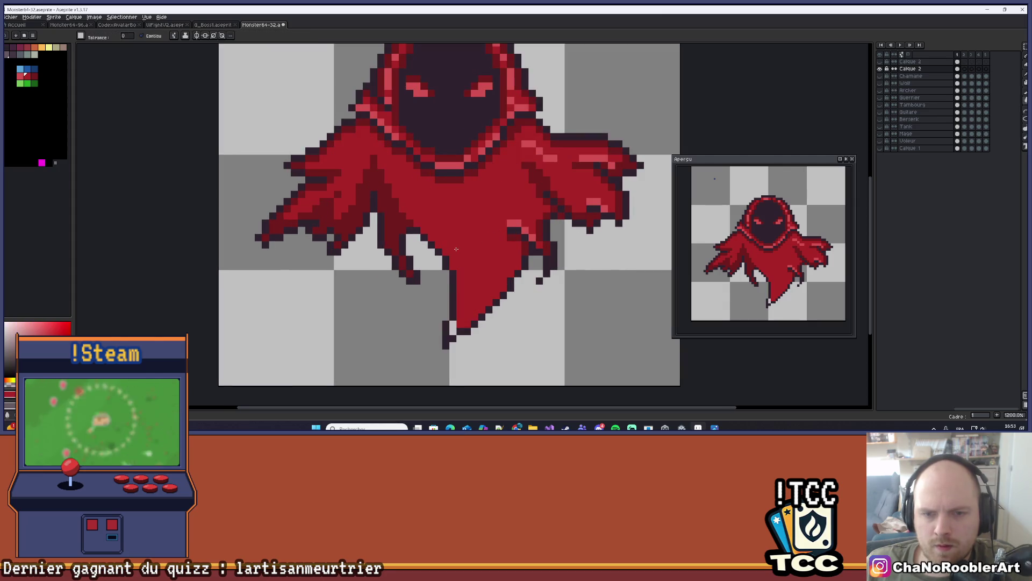
{"action": "scroll", "coordinate": [463, 305], "scroll_direction": "down", "scroll_amount": 1}
{"action": "scroll", "coordinate": [464, 306], "scroll_direction": "up", "scroll_amount": 2}
{"action": "left_click", "coordinate": [463, 308]}
{"action": "scroll", "coordinate": [463, 306], "scroll_direction": "down", "scroll_amount": 6}
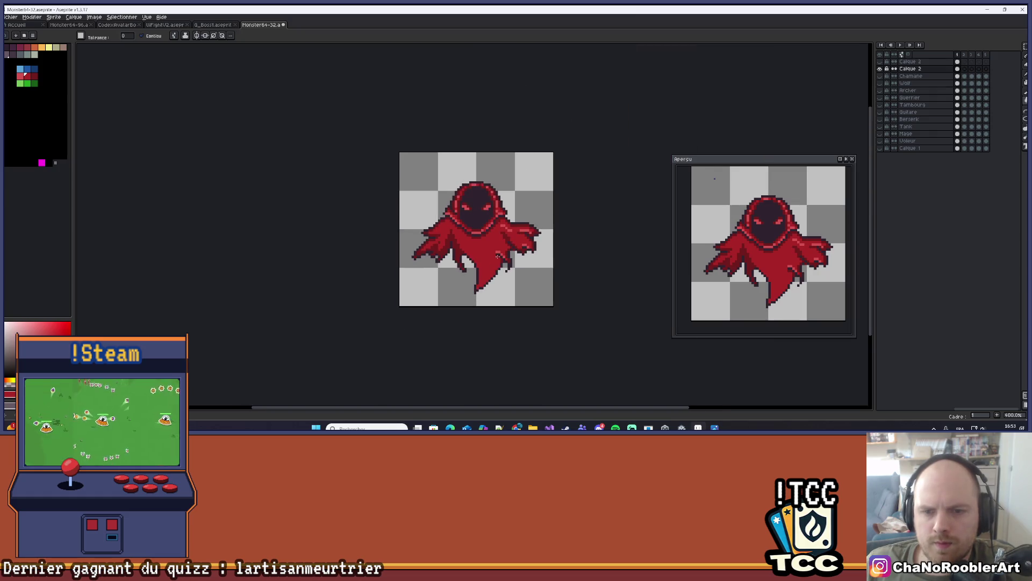
{"action": "scroll", "coordinate": [535, 280], "scroll_direction": "down", "scroll_amount": 1}
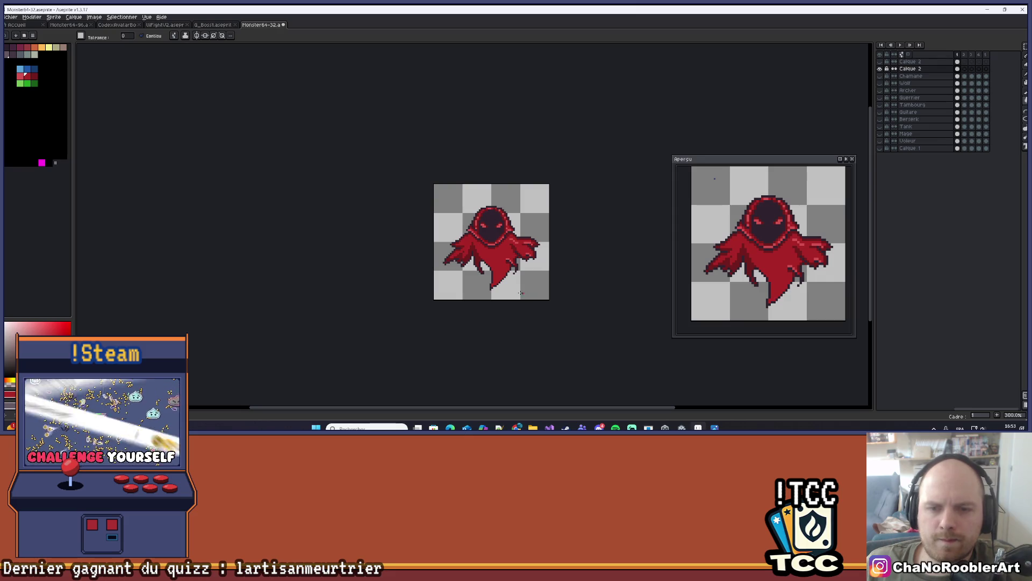
{"action": "scroll", "coordinate": [521, 293], "scroll_direction": "up", "scroll_amount": 3}
{"action": "left_click_drag", "start_coordinate": [510, 254], "coordinate": [492, 265]}
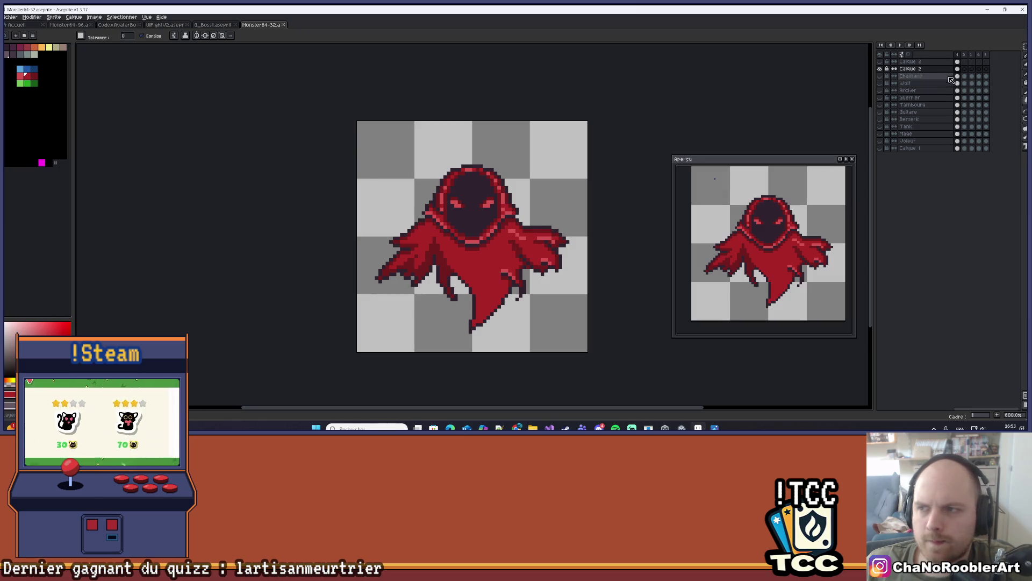
{"action": "left_click", "coordinate": [901, 45]}
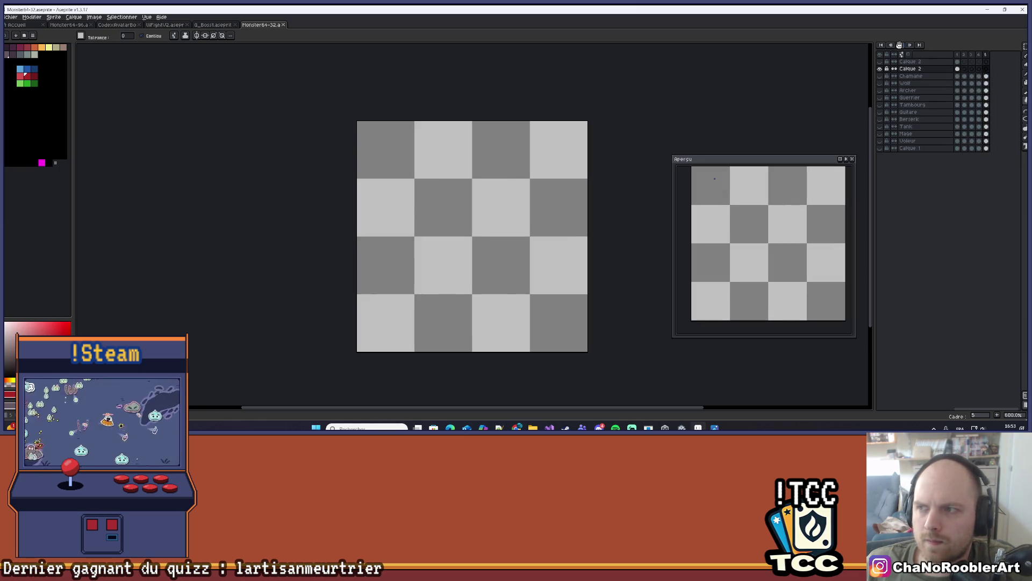
{"action": "left_click", "coordinate": [958, 56]}
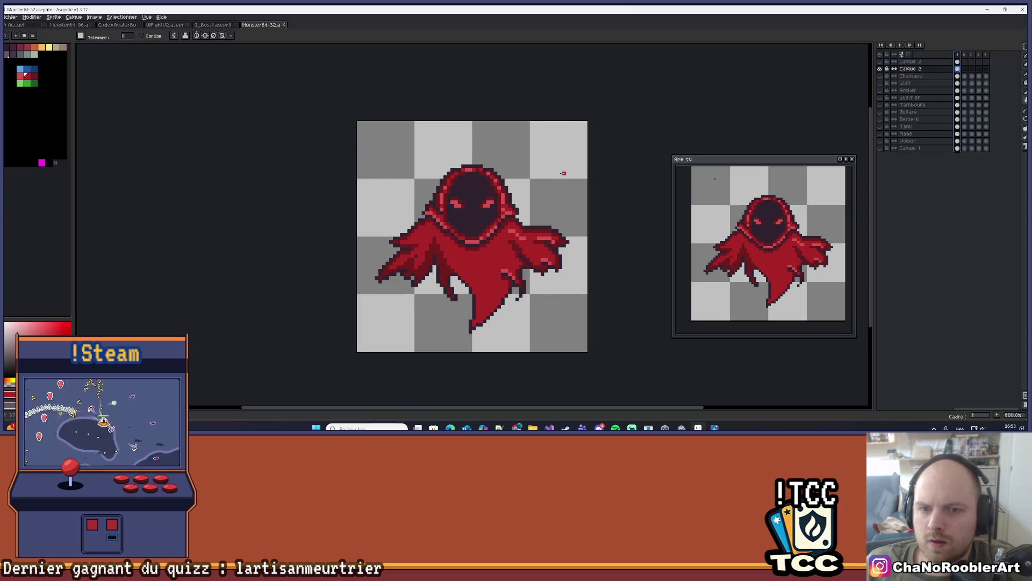
{"action": "left_click_drag", "start_coordinate": [563, 173], "coordinate": [553, 177]}
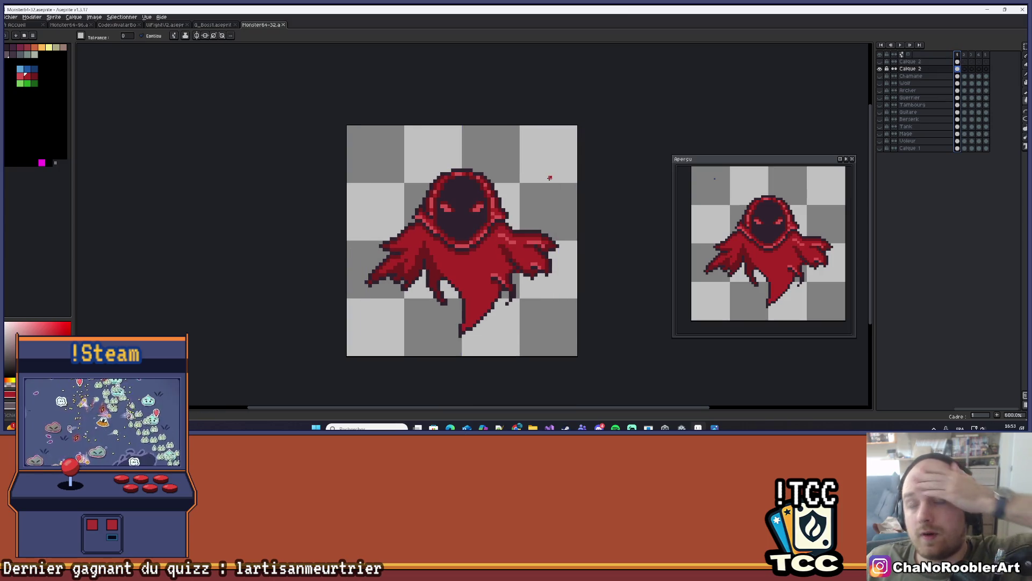
{"action": "scroll", "coordinate": [548, 176], "scroll_direction": "up", "scroll_amount": 3}
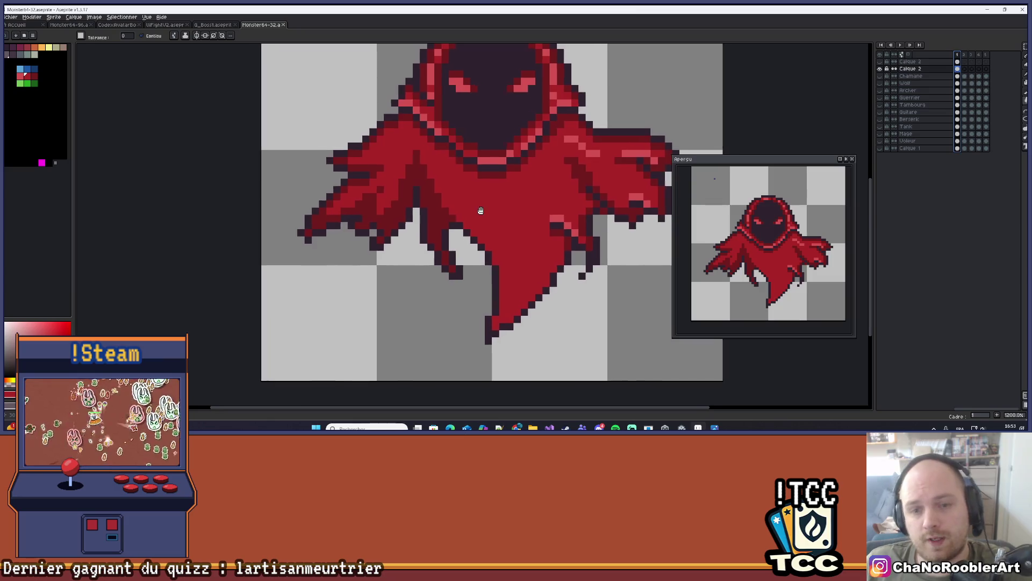
Try a dark-red body fill, undo it, then pencil dark pixels down the tail's inner edge.
{"action": "left_click_drag", "start_coordinate": [481, 210], "coordinate": [471, 209]}
{"action": "left_click", "coordinate": [452, 216]}
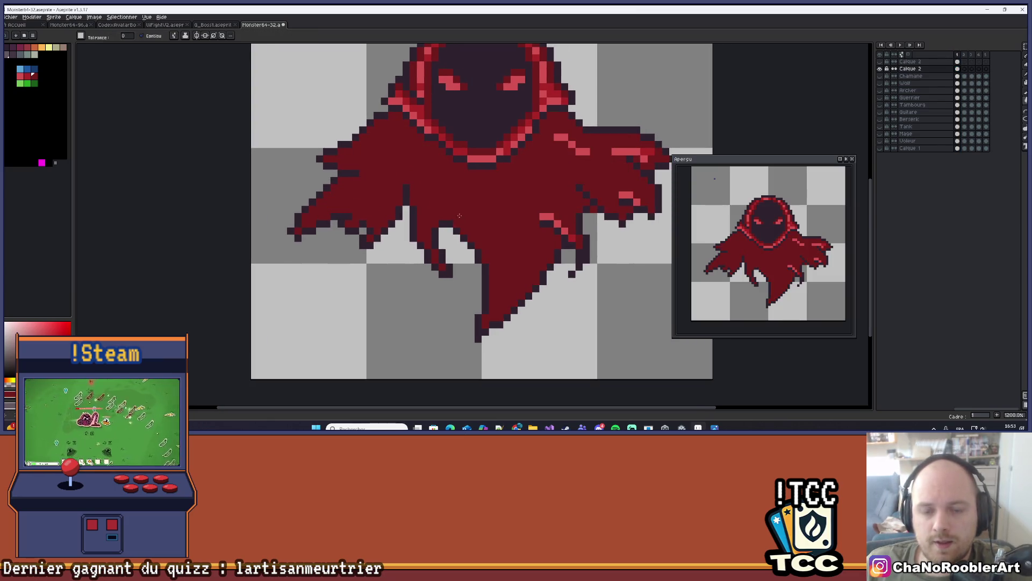
{"action": "key", "text": "ctrl+z"}
{"action": "key", "text": "b"}
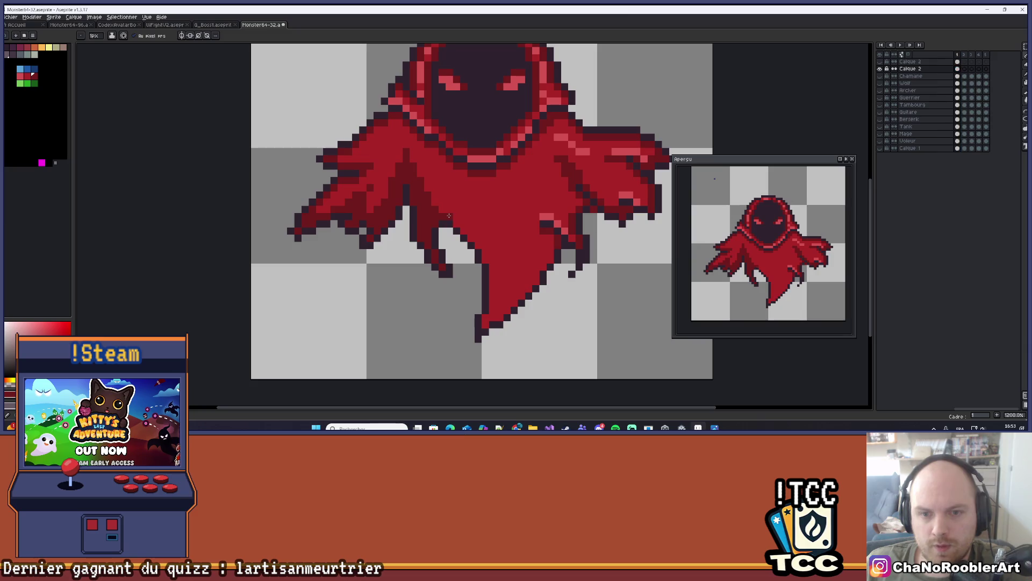
{"action": "left_click_drag", "start_coordinate": [459, 218], "coordinate": [479, 246]}
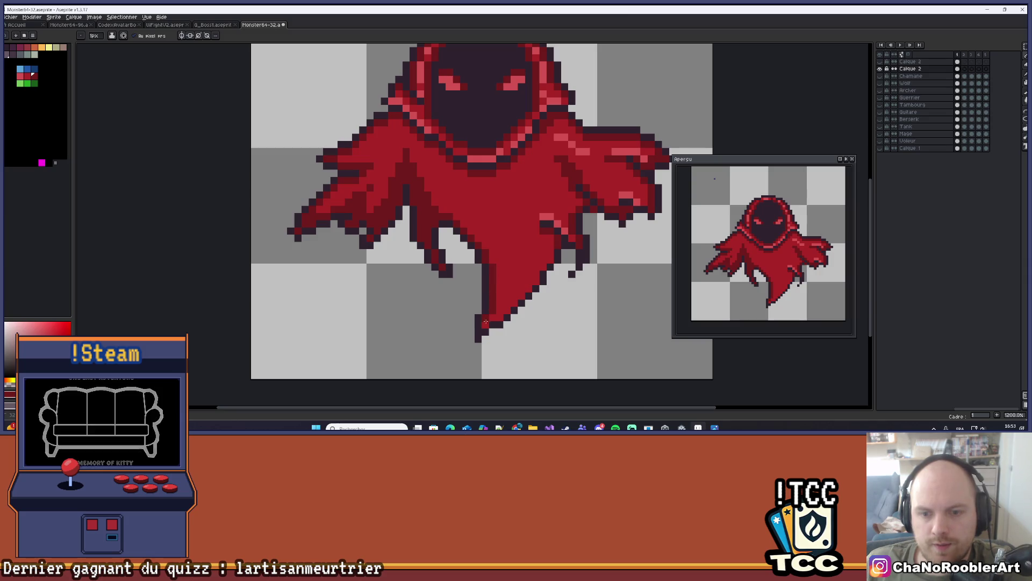
{"action": "scroll", "coordinate": [489, 313], "scroll_direction": "down", "scroll_amount": 6}
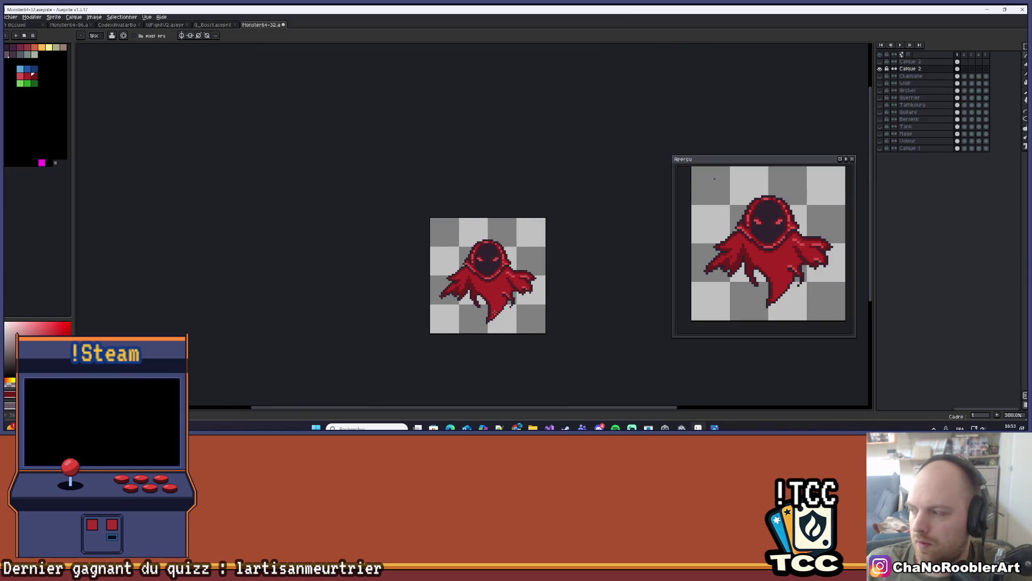
Paint a dark outline along the tail's lower-right edge.
{"action": "scroll", "coordinate": [492, 311], "scroll_direction": "up", "scroll_amount": 7}
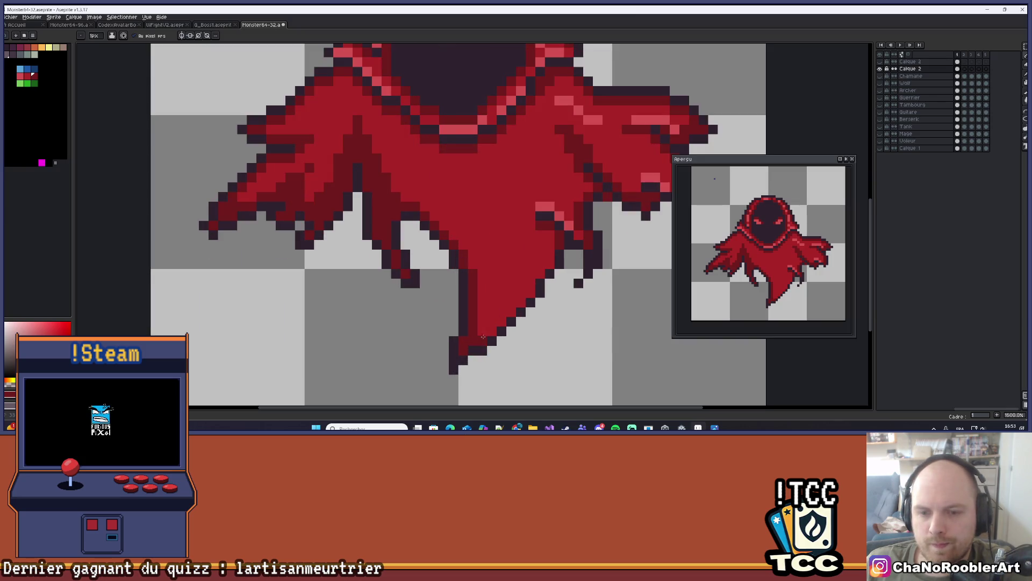
{"action": "left_click_drag", "start_coordinate": [498, 321], "coordinate": [530, 296]}
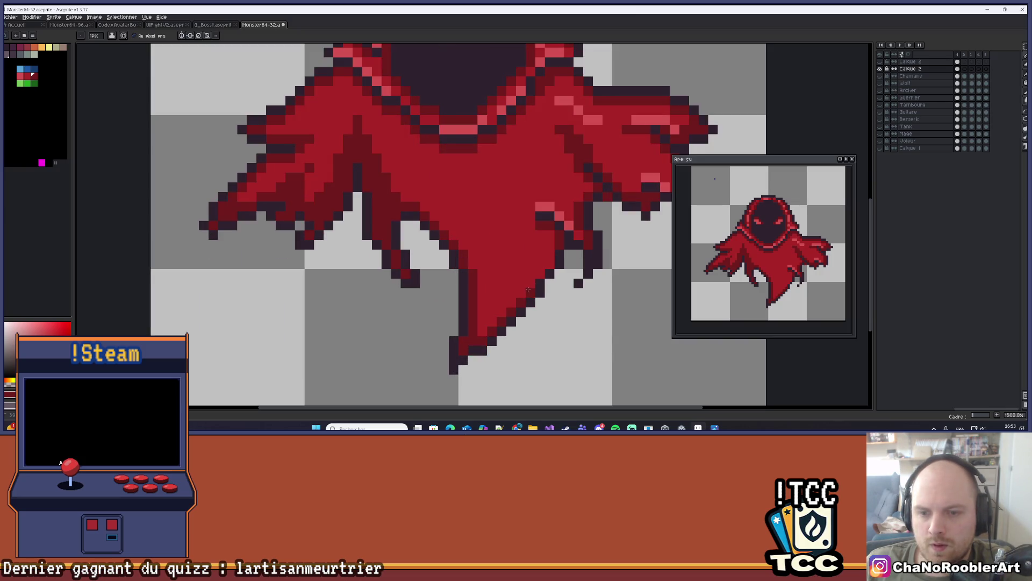
{"action": "scroll", "coordinate": [549, 255], "scroll_direction": "down", "scroll_amount": 7}
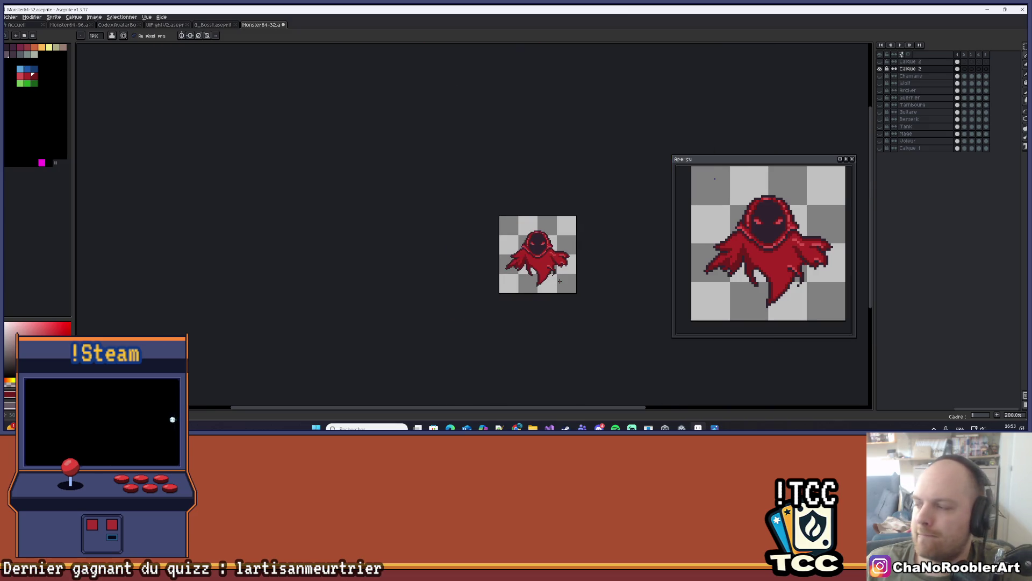
{"action": "scroll", "coordinate": [545, 274], "scroll_direction": "up", "scroll_amount": 6}
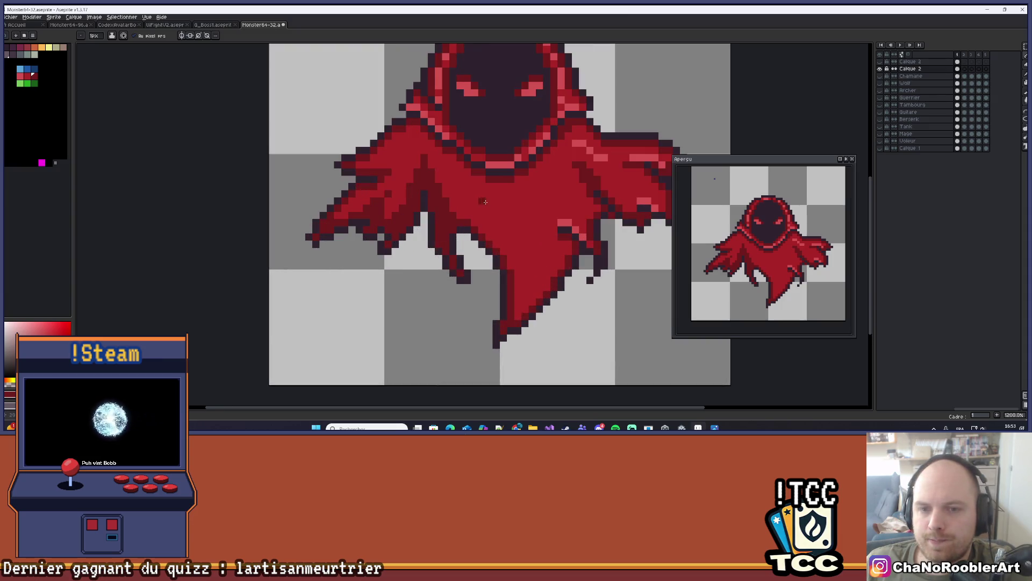
Draw diagonal dark-red shading strokes down the cloak, discarding one stray tail stroke.
{"action": "left_click_drag", "start_coordinate": [510, 219], "coordinate": [386, 244]}
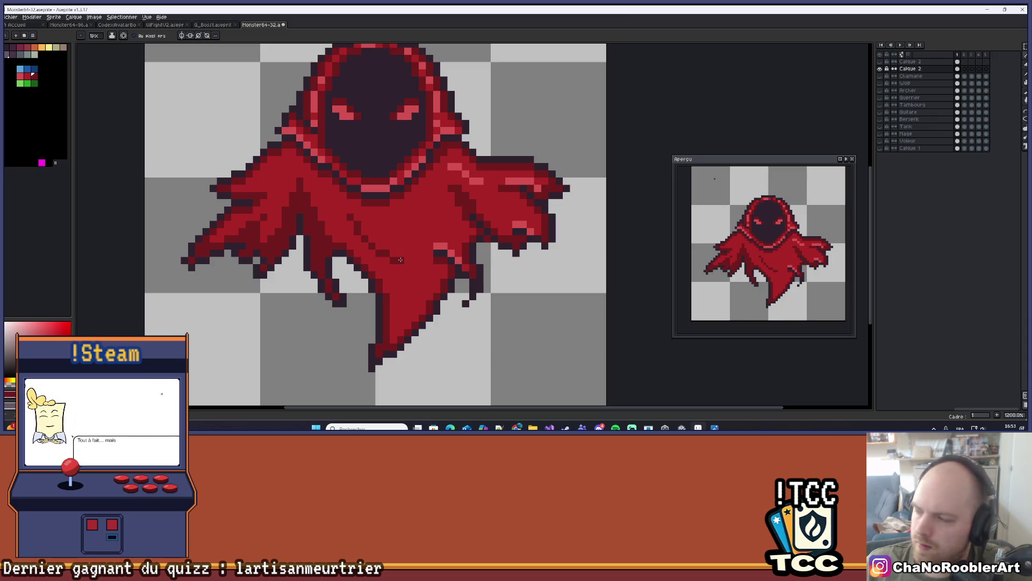
{"action": "mouse_move", "coordinate": [400, 259]}
{"action": "left_mouse_down"}
{"action": "mouse_move", "coordinate": [422, 296]}
{"action": "mouse_move", "coordinate": [394, 333]}
{"action": "left_mouse_up"}
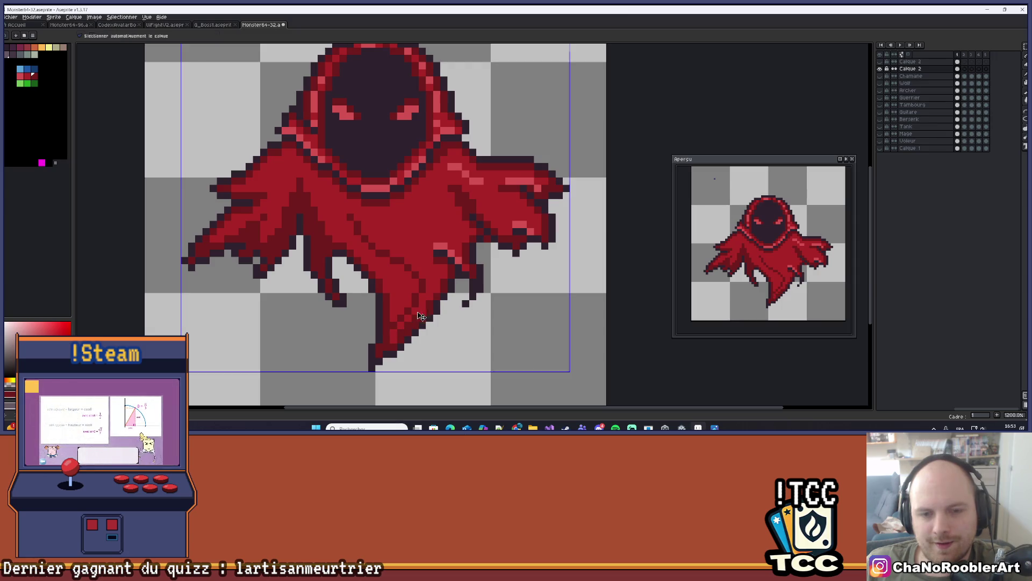
{"action": "key", "text": "ctrl+z"}
{"action": "scroll", "coordinate": [348, 217], "scroll_direction": "up", "scroll_amount": 3}
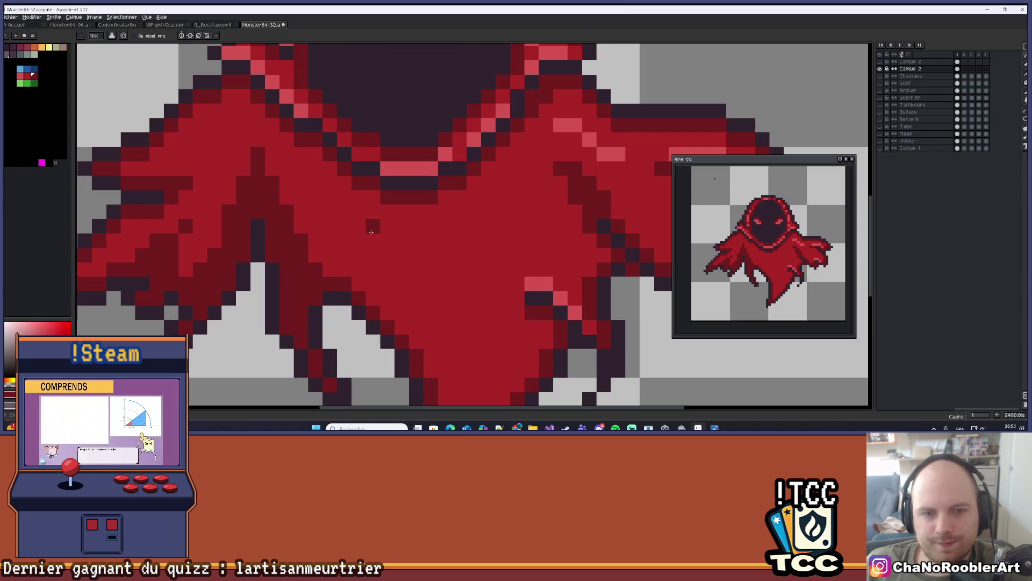
{"action": "mouse_move", "coordinate": [371, 240]}
{"action": "left_mouse_down"}
{"action": "mouse_move", "coordinate": [410, 275]}
{"action": "mouse_move", "coordinate": [436, 280]}
{"action": "left_mouse_up"}
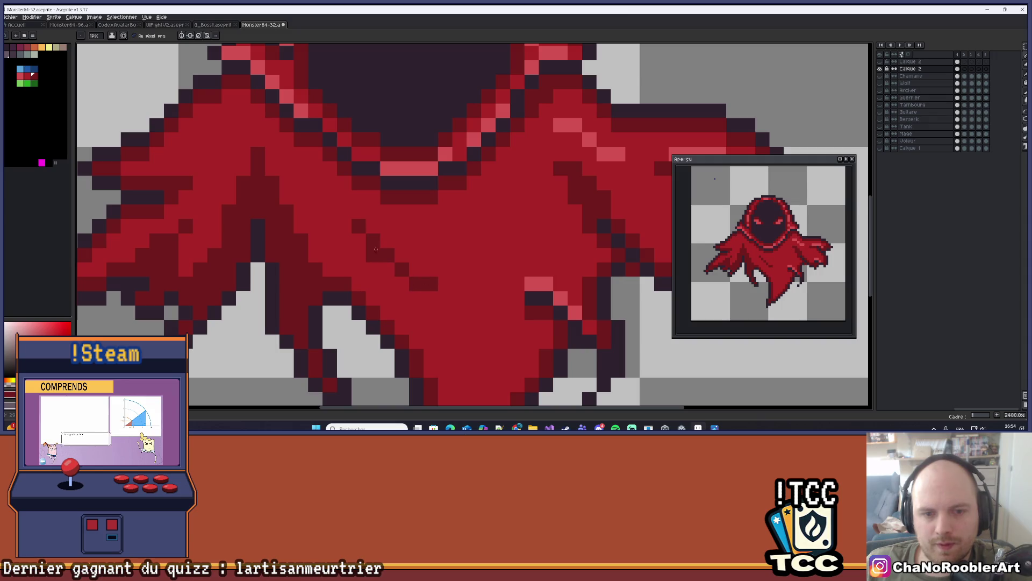
{"action": "mouse_move", "coordinate": [368, 239]}
{"action": "left_mouse_down"}
{"action": "mouse_move", "coordinate": [373, 285]}
{"action": "mouse_move", "coordinate": [388, 288]}
{"action": "left_mouse_up"}
{"action": "scroll", "coordinate": [388, 287], "scroll_direction": "down", "scroll_amount": 3}
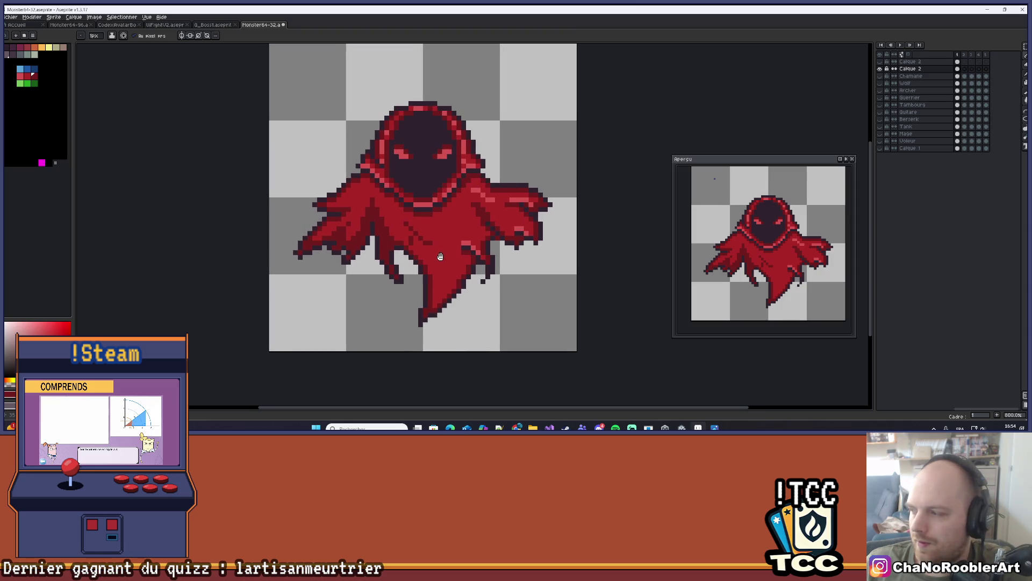
Draw a diagonal dark shading line down the cloak; try and undo a dark-red bucket fill.
{"action": "scroll", "coordinate": [441, 256], "scroll_direction": "up", "scroll_amount": 2}
{"action": "mouse_move", "coordinate": [420, 234]}
{"action": "left_mouse_down"}
{"action": "mouse_move", "coordinate": [443, 262]}
{"action": "mouse_move", "coordinate": [448, 339]}
{"action": "left_mouse_up"}
{"action": "key", "text": "g"}
{"action": "left_click", "coordinate": [425, 312]}
{"action": "scroll", "coordinate": [459, 295], "scroll_direction": "down", "scroll_amount": 8}
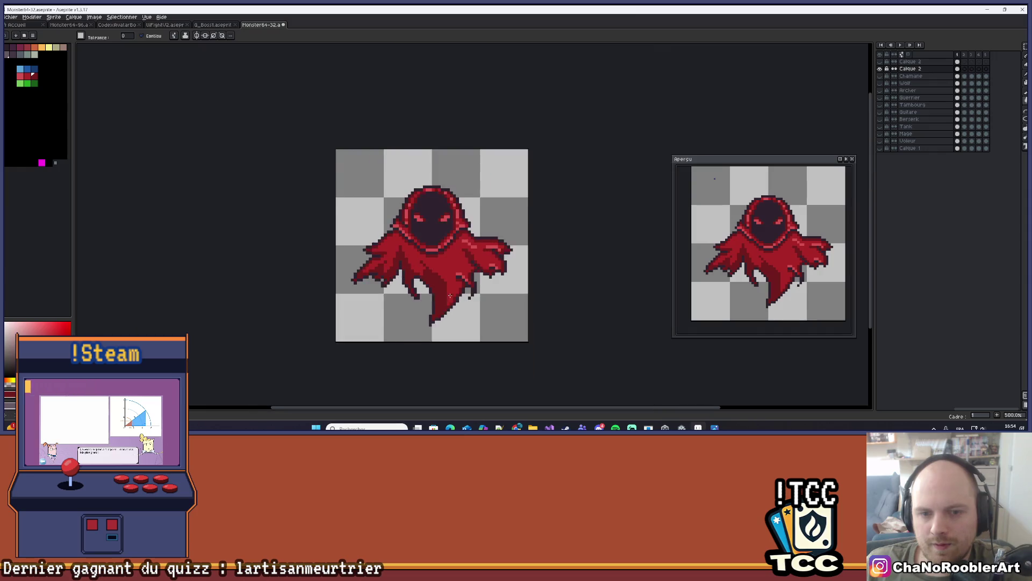
{"action": "scroll", "coordinate": [459, 296], "scroll_direction": "up", "scroll_amount": 8}
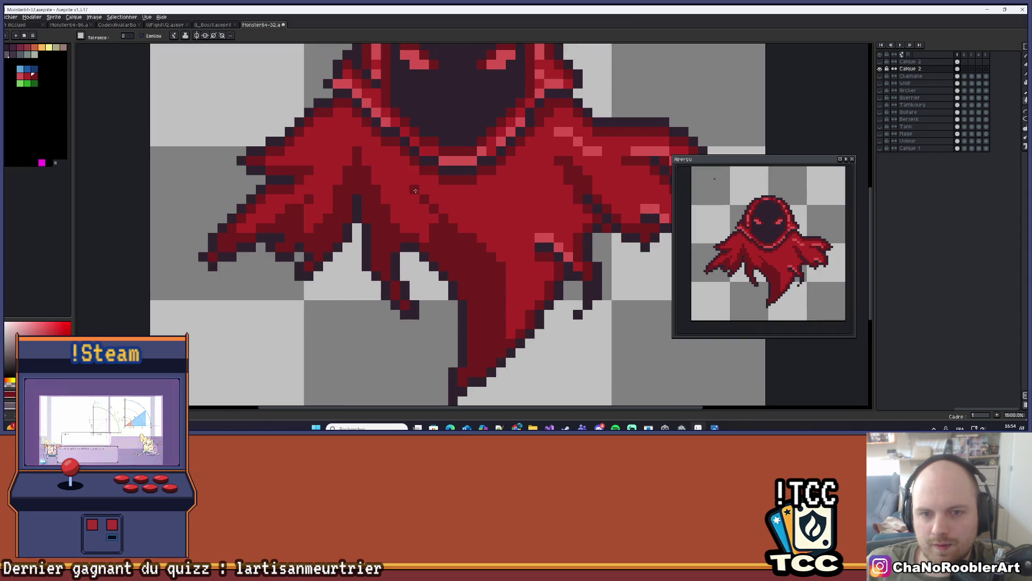
{"action": "key", "text": "ctrl+z"}
{"action": "key", "text": "b"}
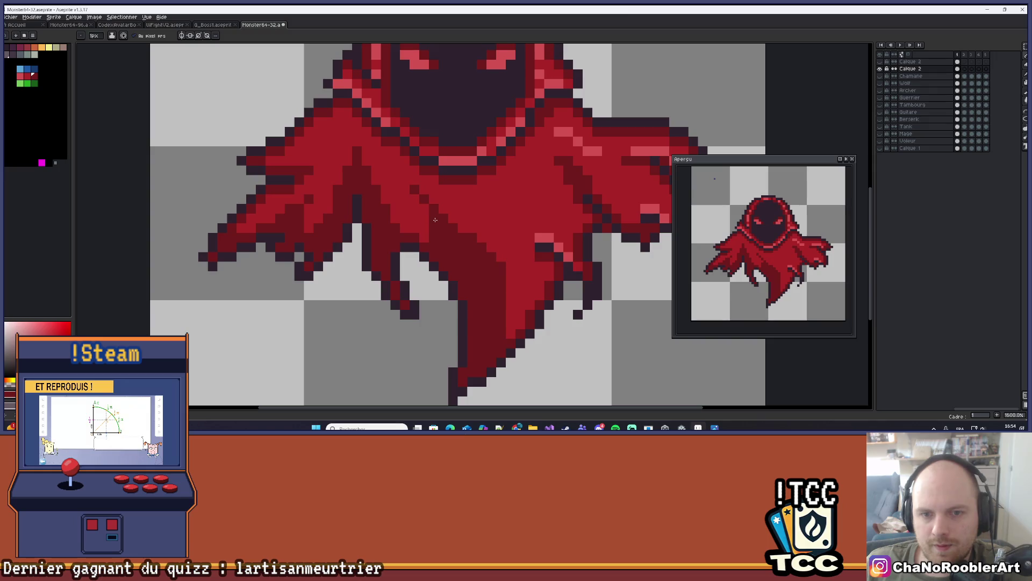
Redraw the dark outline along the cloak's lower-right edge.
{"action": "scroll", "coordinate": [424, 209], "scroll_direction": "down", "scroll_amount": 5}
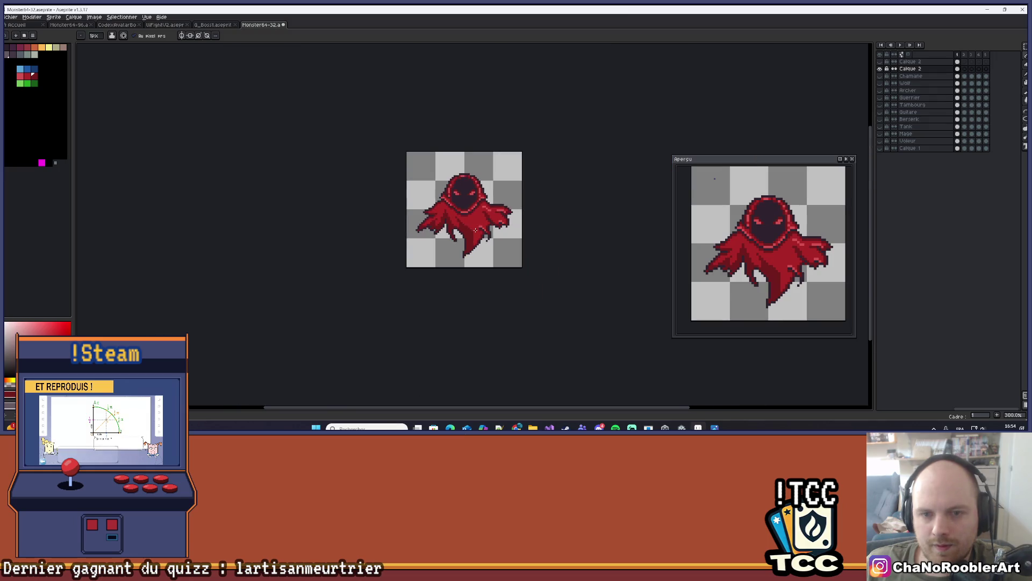
{"action": "scroll", "coordinate": [445, 215], "scroll_direction": "up", "scroll_amount": 4}
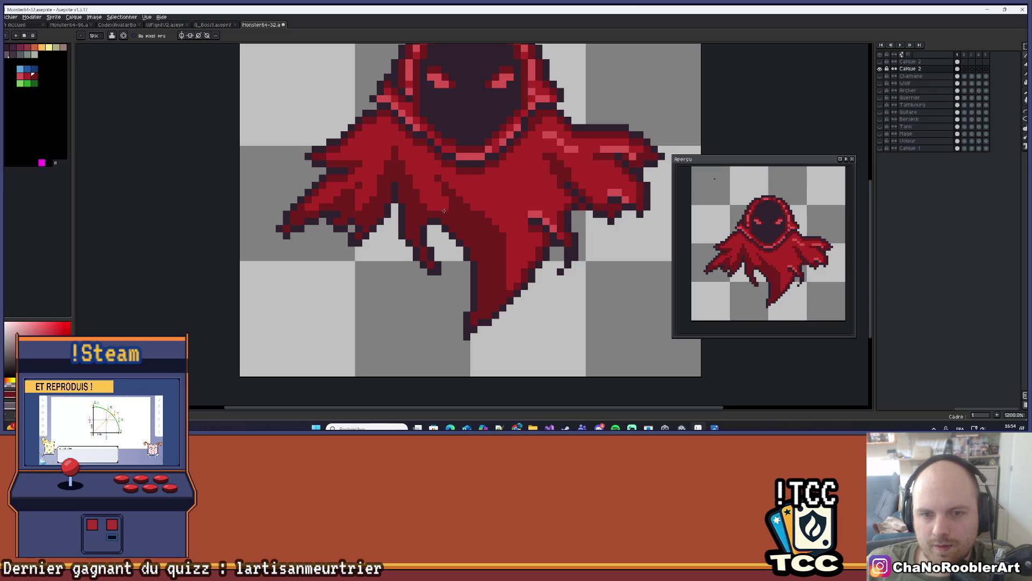
{"action": "scroll", "coordinate": [452, 210], "scroll_direction": "down", "scroll_amount": 5}
{"action": "scroll", "coordinate": [479, 205], "scroll_direction": "up", "scroll_amount": 3}
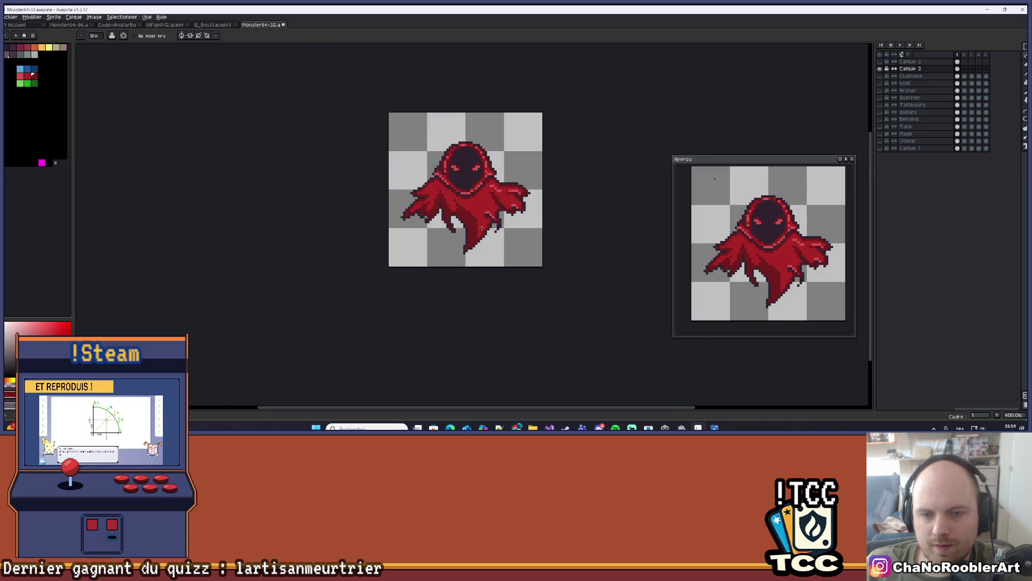
{"action": "scroll", "coordinate": [436, 227], "scroll_direction": "up", "scroll_amount": 3}
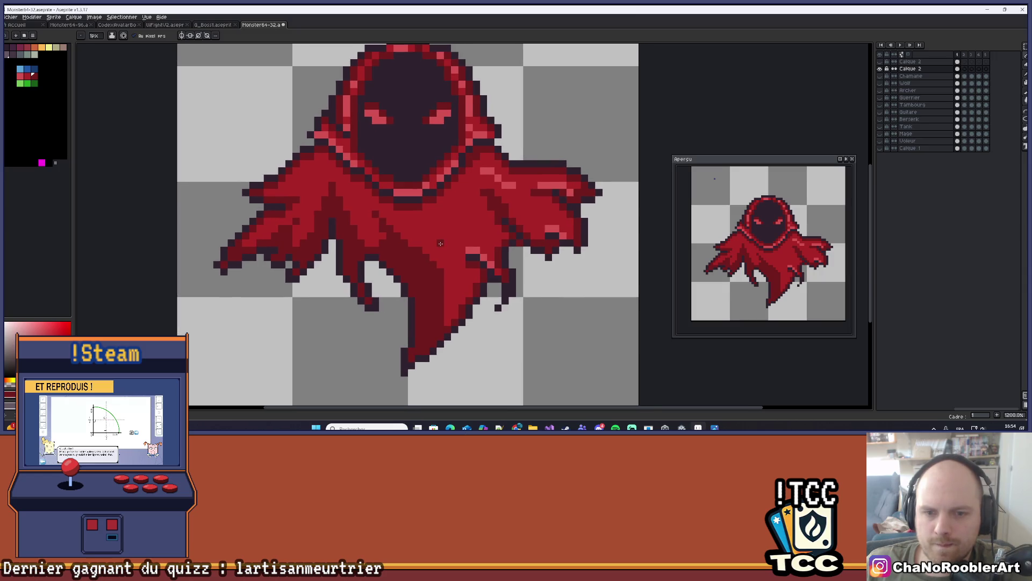
{"action": "scroll", "coordinate": [440, 243], "scroll_direction": "up", "scroll_amount": 1}
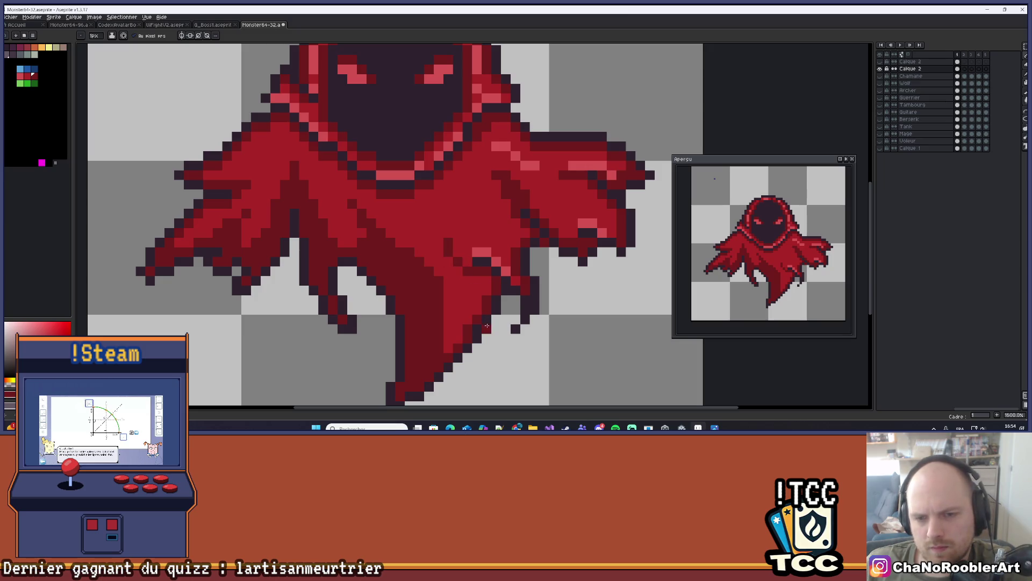
{"action": "left_click_drag", "start_coordinate": [468, 277], "coordinate": [444, 356]}
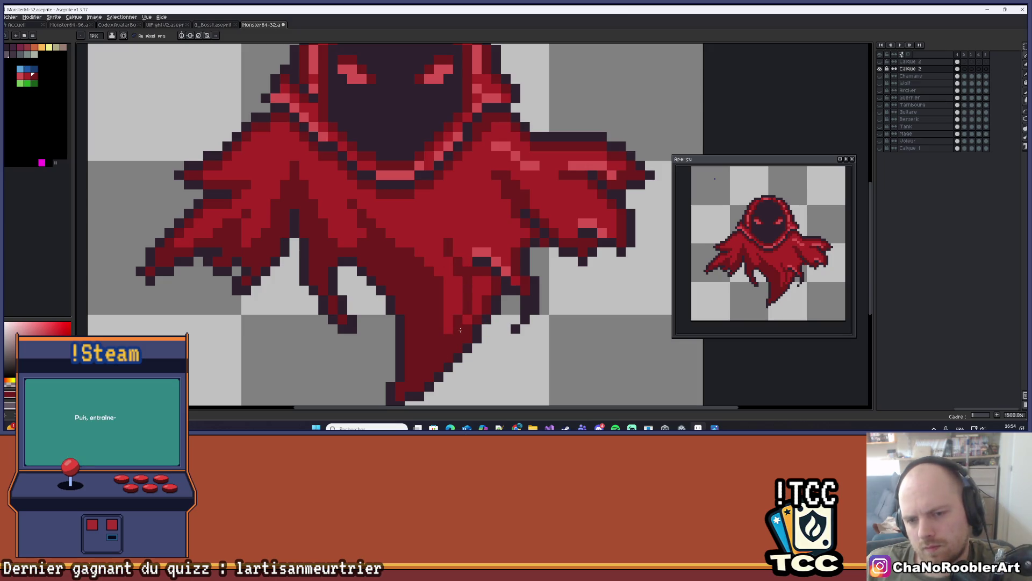
Paint brighter red highlight pixels and a short bright column on the cloak.
{"action": "scroll", "coordinate": [491, 281], "scroll_direction": "down", "scroll_amount": 5}
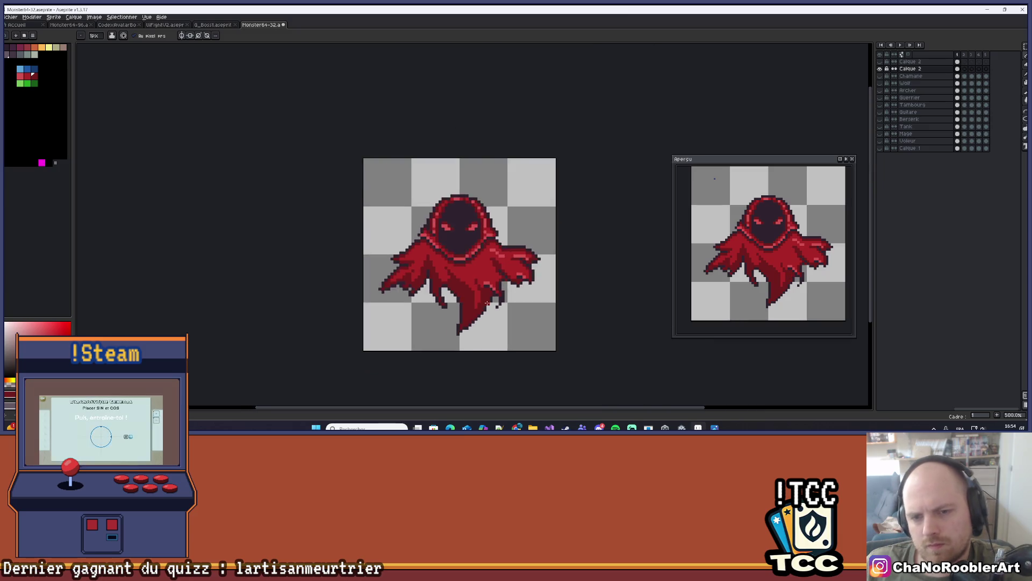
{"action": "scroll", "coordinate": [473, 289], "scroll_direction": "up", "scroll_amount": 3}
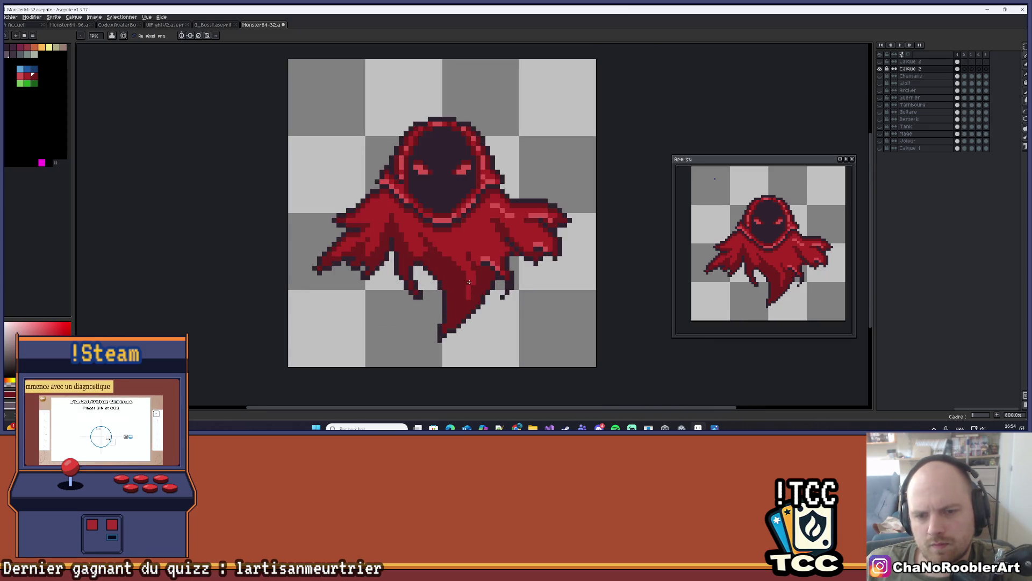
{"action": "scroll", "coordinate": [470, 285], "scroll_direction": "down", "scroll_amount": 4}
{"action": "scroll", "coordinate": [478, 296], "scroll_direction": "up", "scroll_amount": 4}
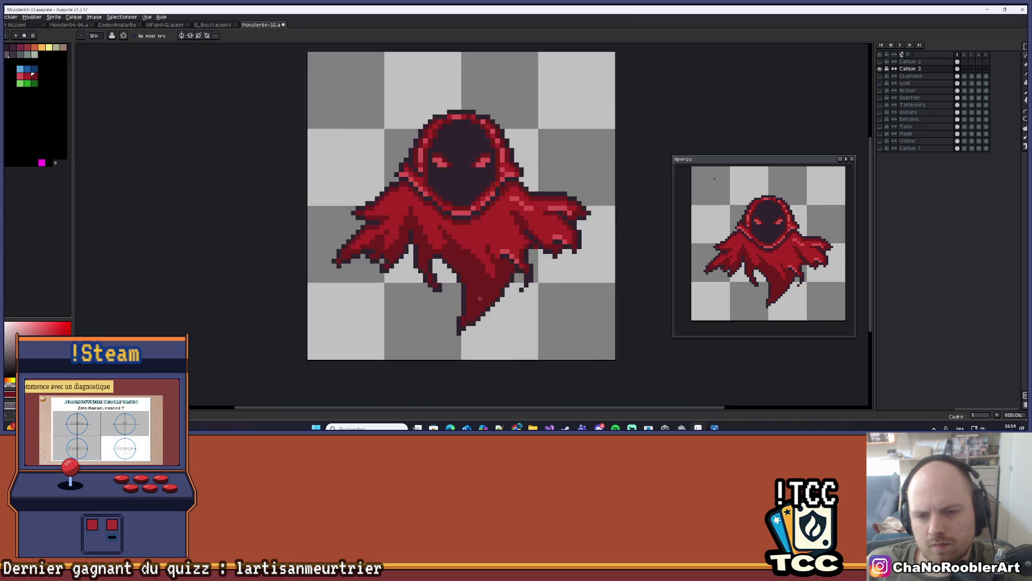
{"action": "scroll", "coordinate": [479, 299], "scroll_direction": "up", "scroll_amount": 1}
{"action": "left_click_drag", "start_coordinate": [486, 293], "coordinate": [505, 265]}
{"action": "left_click", "coordinate": [496, 257]}
{"action": "left_click", "coordinate": [485, 274]}
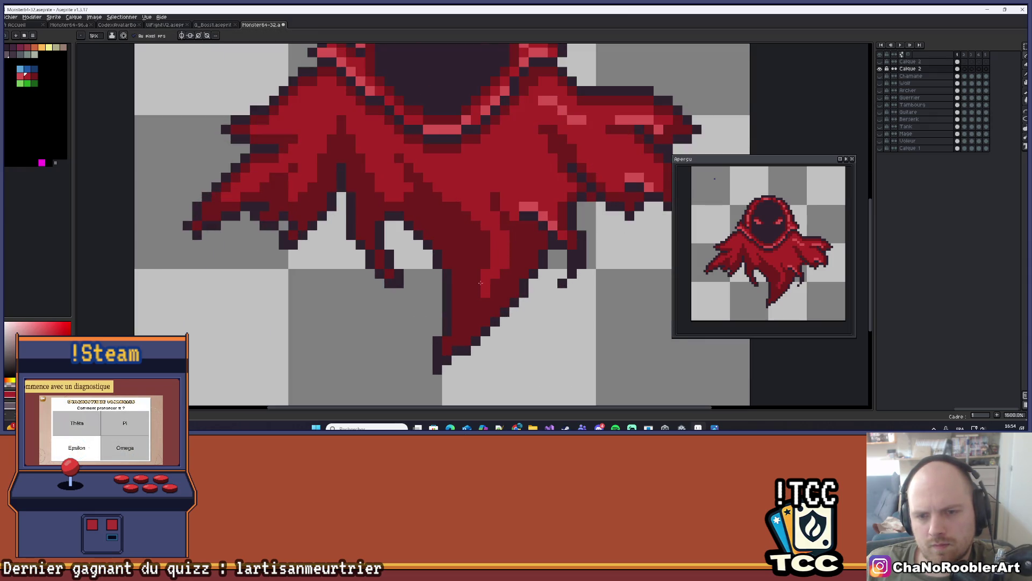
{"action": "left_click", "coordinate": [489, 271]}
{"action": "left_click_drag", "start_coordinate": [476, 290], "coordinate": [474, 310]}
Darken a couple of upper cloak pixels to deepen the shading.
{"action": "scroll", "coordinate": [473, 310], "scroll_direction": "down", "scroll_amount": 5}
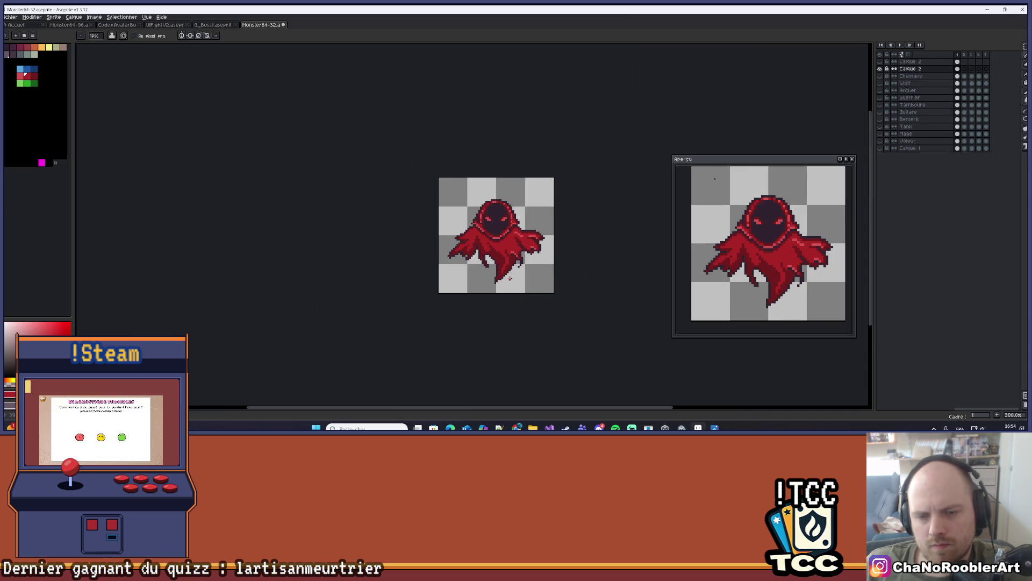
{"action": "scroll", "coordinate": [509, 278], "scroll_direction": "up", "scroll_amount": 6}
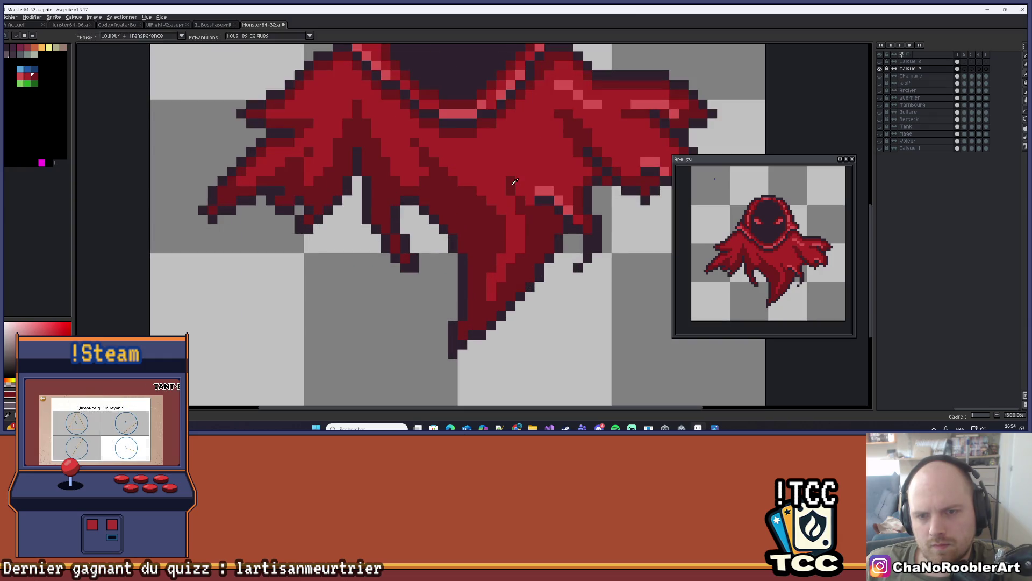
{"action": "left_click", "coordinate": [511, 173]}
{"action": "left_click", "coordinate": [520, 190]}
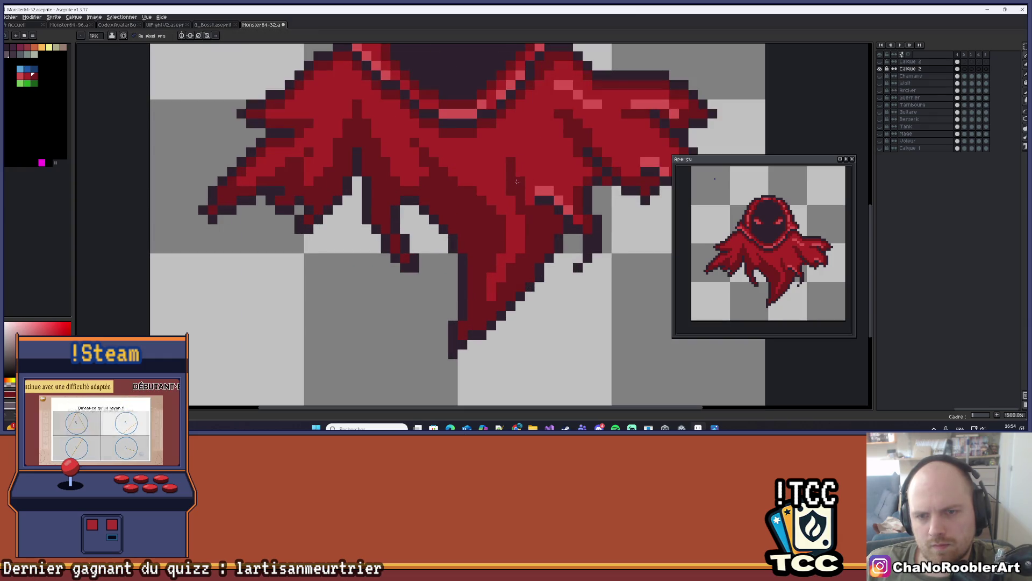
{"action": "scroll", "coordinate": [530, 226], "scroll_direction": "down", "scroll_amount": 5}
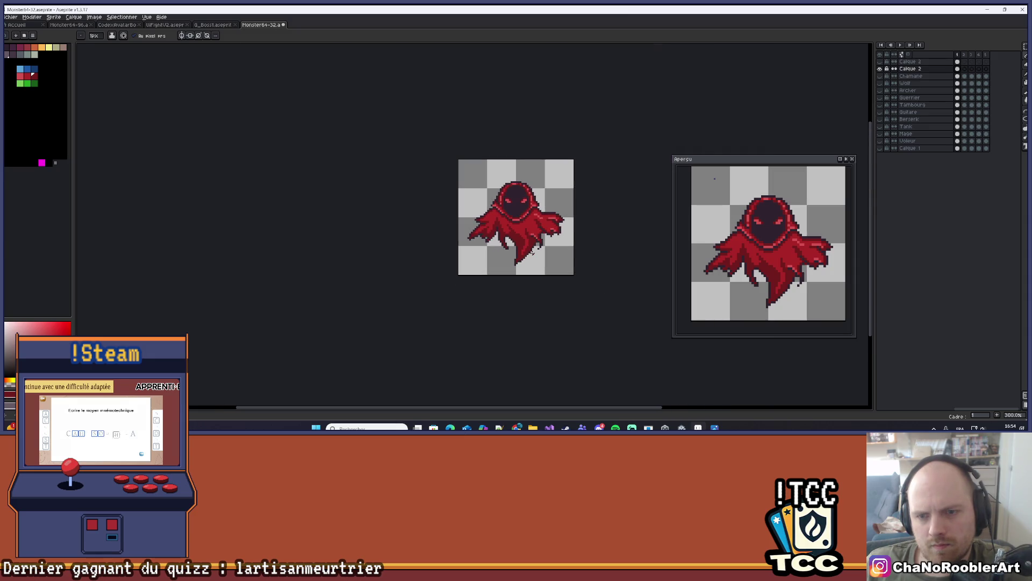
{"action": "scroll", "coordinate": [549, 255], "scroll_direction": "down", "scroll_amount": 2}
Save the wraith sprite file with Ctrl+S.
{"action": "key", "text": "ctrl+s"}
{"action": "scroll", "coordinate": [523, 242], "scroll_direction": "up", "scroll_amount": 2}
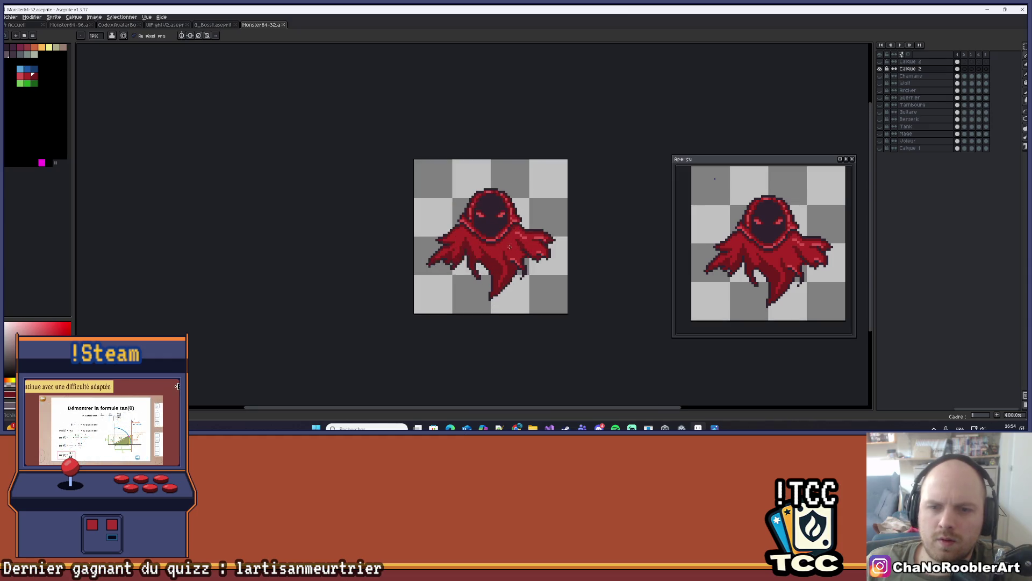
{"action": "scroll", "coordinate": [523, 242], "scroll_direction": "up", "scroll_amount": 6}
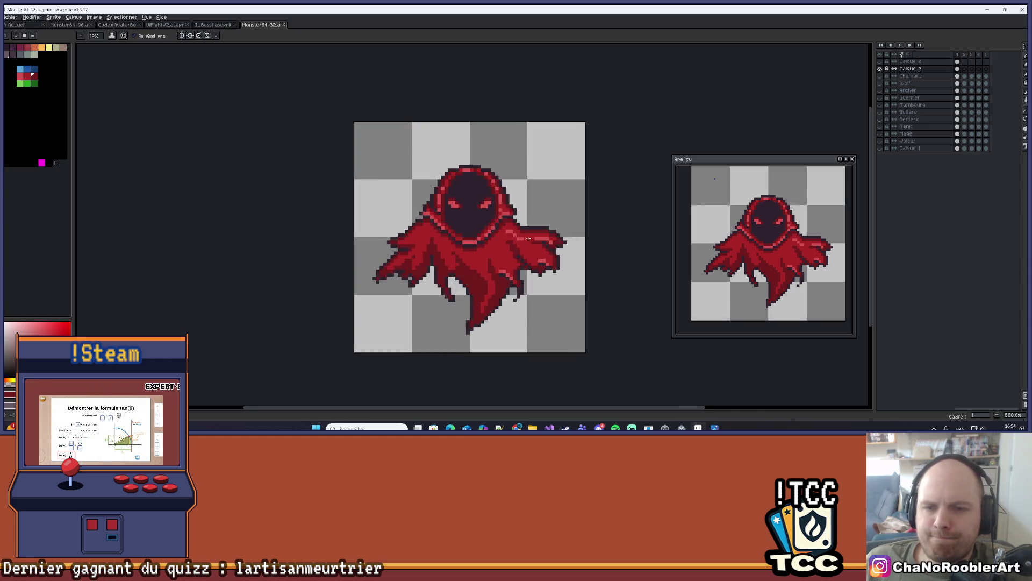
{"action": "scroll", "coordinate": [559, 236], "scroll_direction": "up", "scroll_amount": 2}
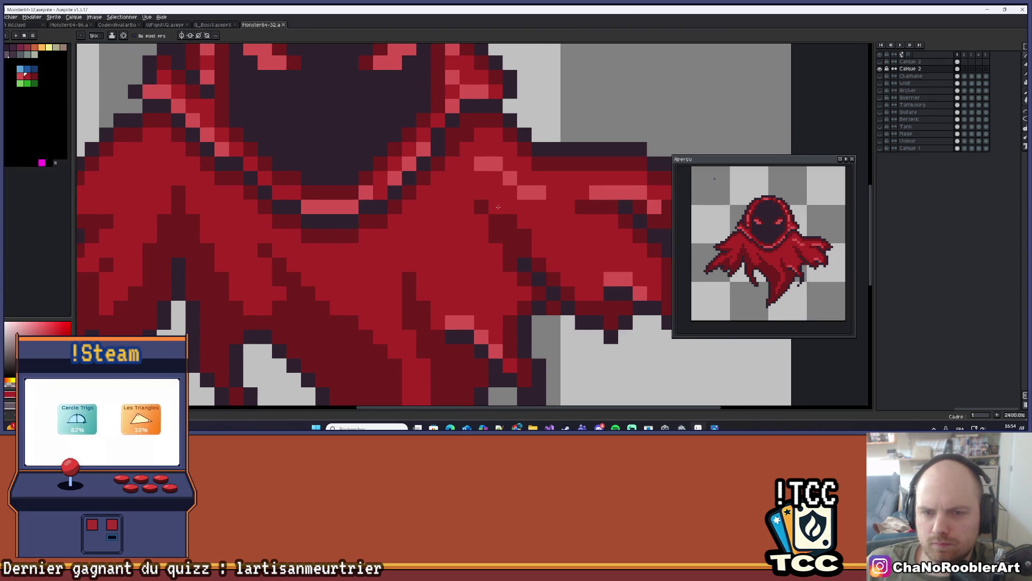
Extend the dark-red shading line on the cloak.
{"action": "left_click_drag", "start_coordinate": [530, 234], "coordinate": [554, 212]}
{"action": "mouse_move", "coordinate": [499, 211]}
{"action": "left_mouse_down"}
{"action": "mouse_move", "coordinate": [489, 212]}
{"action": "mouse_move", "coordinate": [504, 239]}
{"action": "left_mouse_up"}
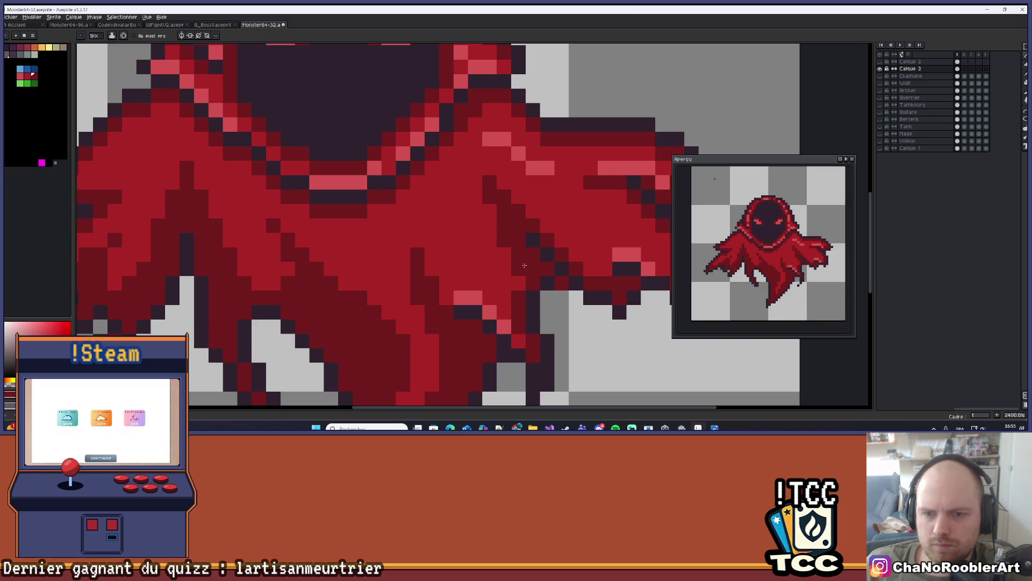
{"action": "scroll", "coordinate": [567, 274], "scroll_direction": "down", "scroll_amount": 6}
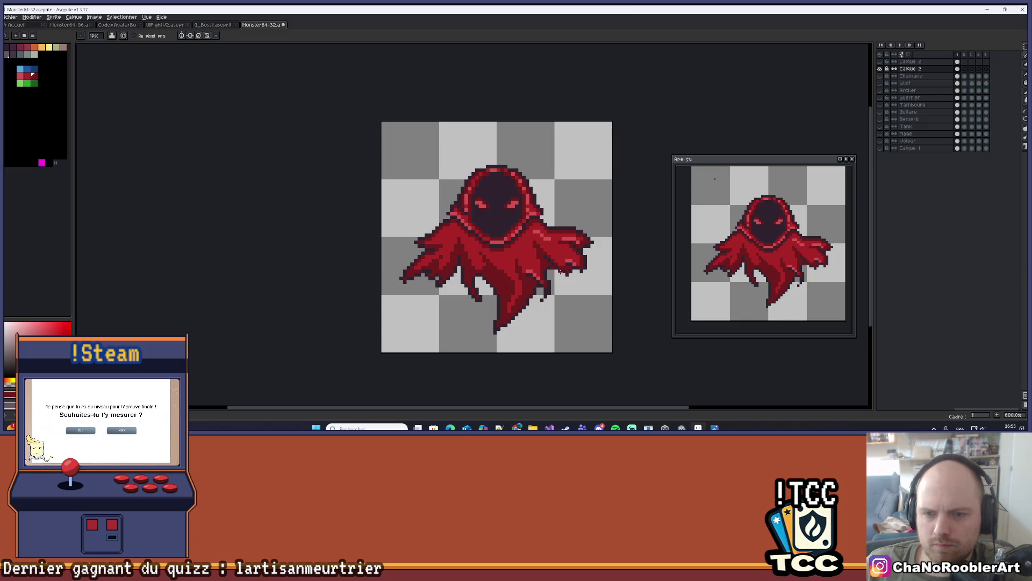
{"action": "scroll", "coordinate": [559, 241], "scroll_direction": "up", "scroll_amount": 1}
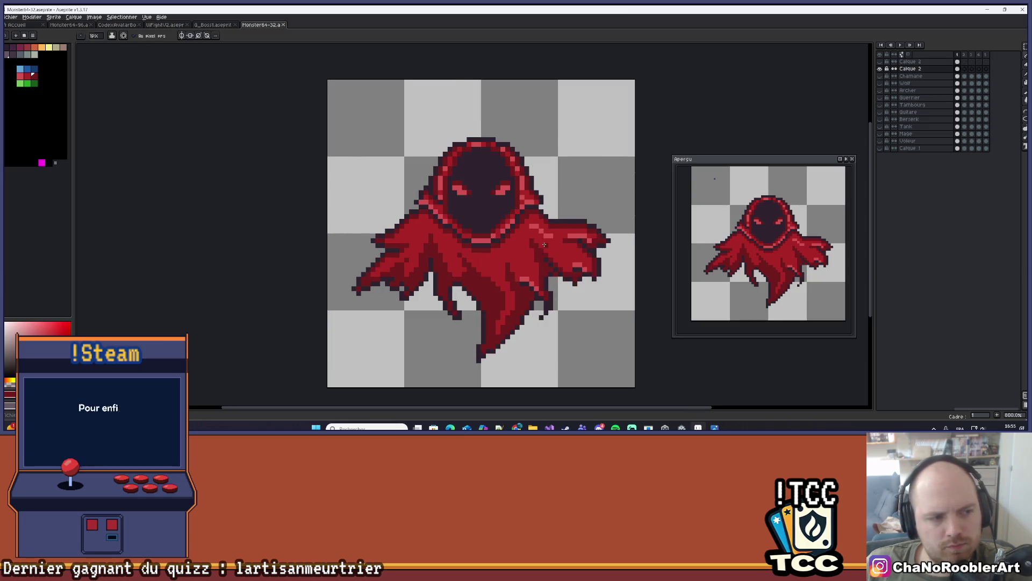
{"action": "scroll", "coordinate": [542, 245], "scroll_direction": "down", "scroll_amount": 1}
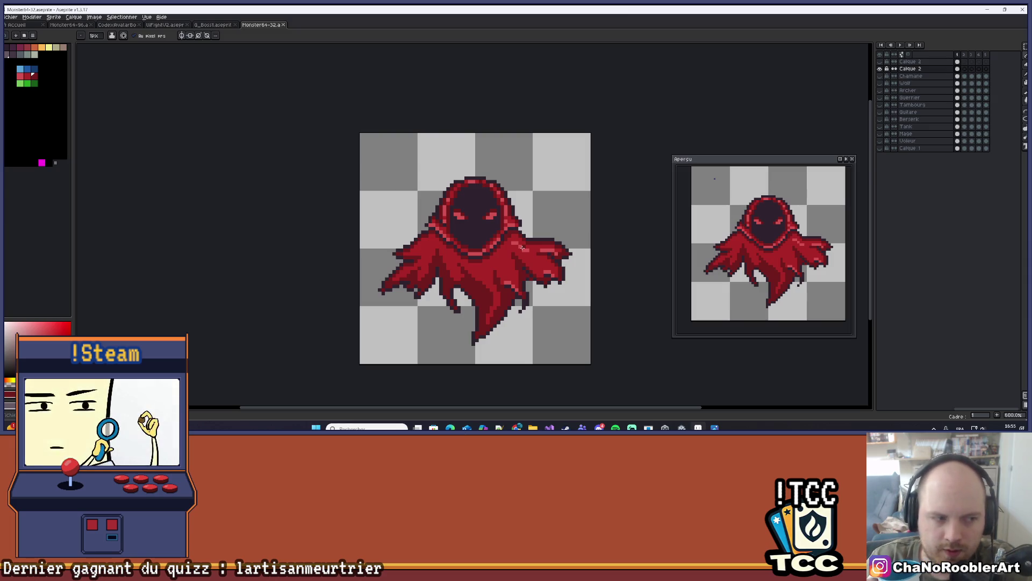
{"action": "scroll", "coordinate": [564, 257], "scroll_direction": "up", "scroll_amount": 1}
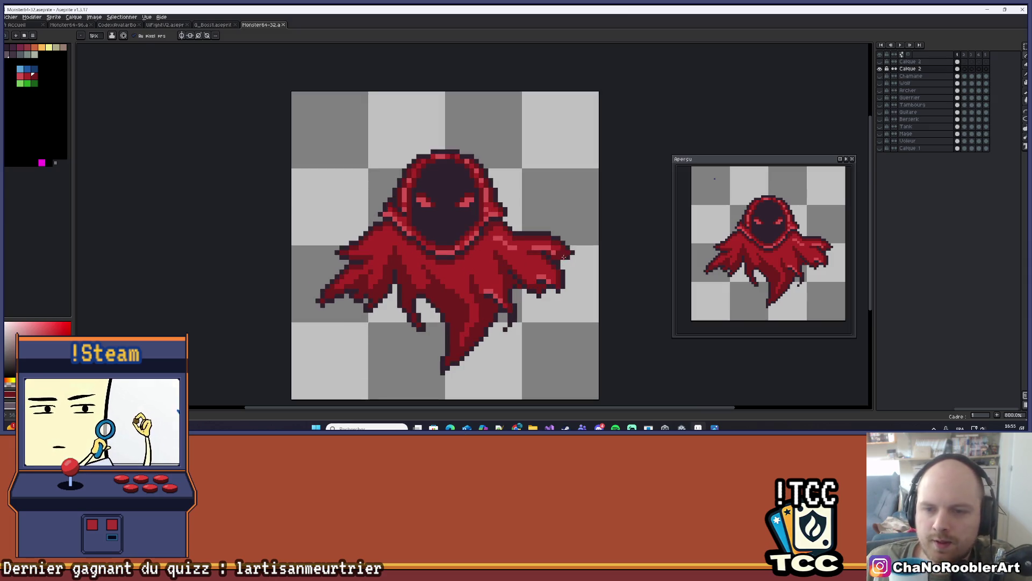
{"action": "scroll", "coordinate": [579, 224], "scroll_direction": "up", "scroll_amount": 1}
{"action": "scroll", "coordinate": [575, 215], "scroll_direction": "down", "scroll_amount": 1}
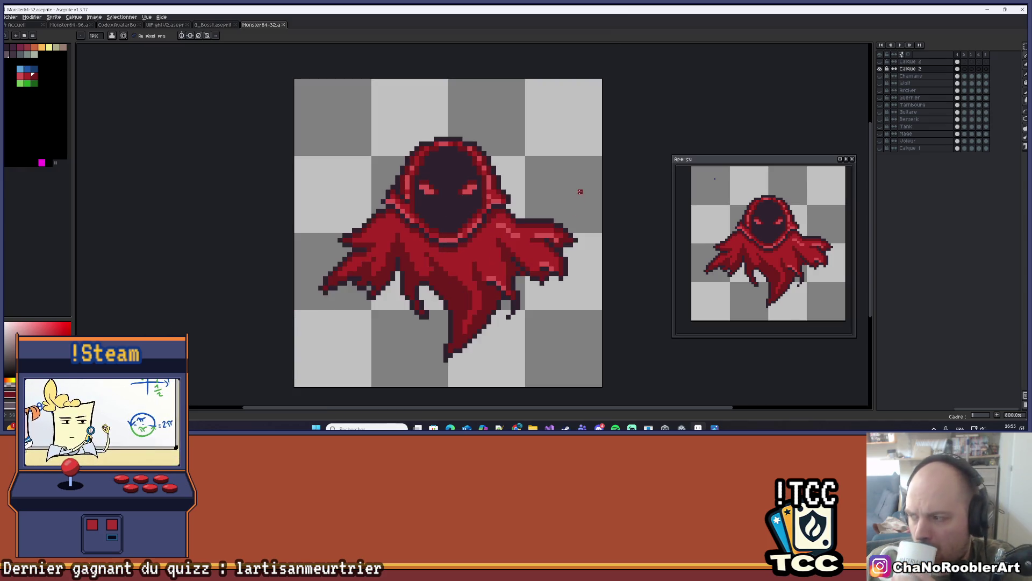
Paint a light-red diagonal highlight streak down the cloak front with a few extra pixels.
{"action": "left_click_drag", "start_coordinate": [537, 194], "coordinate": [553, 195]}
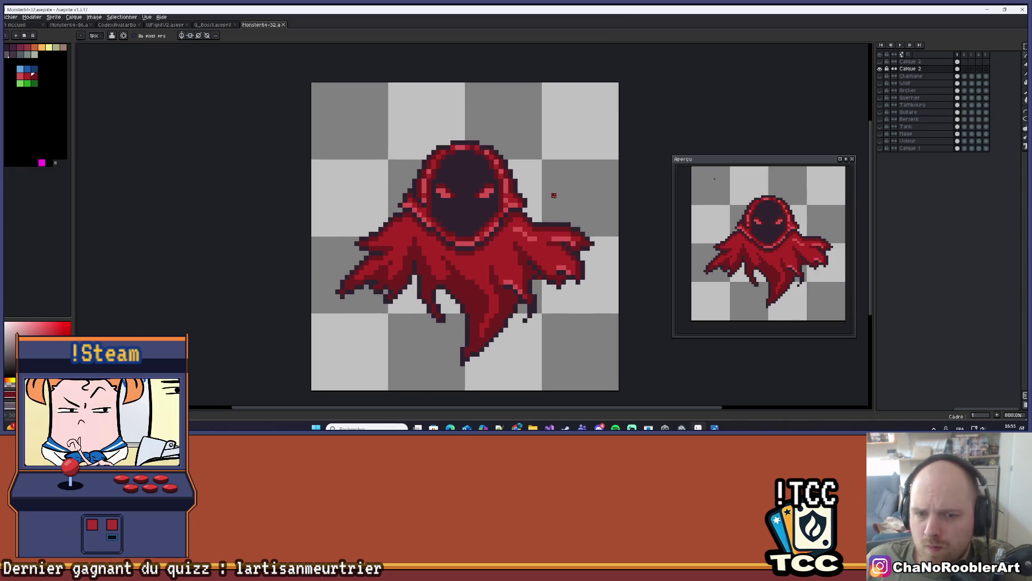
{"action": "scroll", "coordinate": [554, 195], "scroll_direction": "down", "scroll_amount": 1}
{"action": "scroll", "coordinate": [523, 255], "scroll_direction": "up", "scroll_amount": 3}
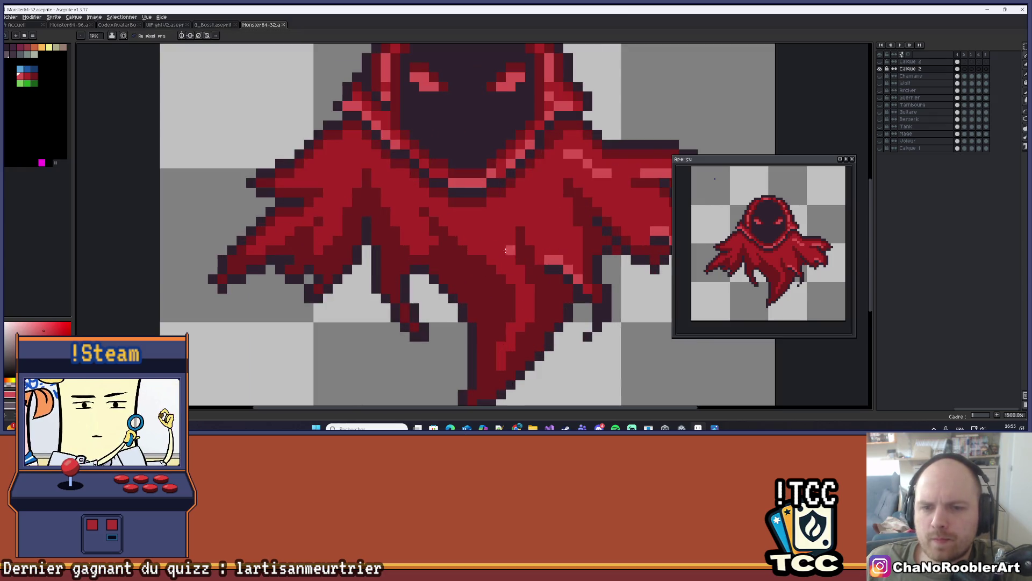
{"action": "scroll", "coordinate": [439, 211], "scroll_direction": "up", "scroll_amount": 2}
{"action": "mouse_move", "coordinate": [439, 211]}
{"action": "left_mouse_down"}
{"action": "mouse_move", "coordinate": [516, 250]}
{"action": "mouse_move", "coordinate": [509, 202]}
{"action": "left_mouse_up"}
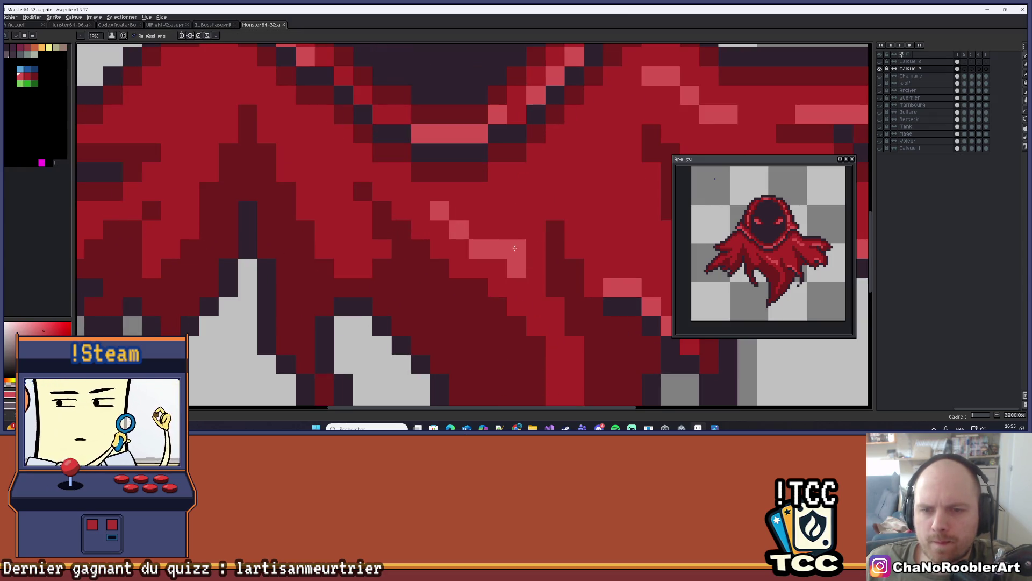
{"action": "left_click", "coordinate": [478, 229]}
{"action": "left_click", "coordinate": [478, 210]}
{"action": "scroll", "coordinate": [482, 228], "scroll_direction": "down", "scroll_amount": 4}
{"action": "scroll", "coordinate": [484, 227], "scroll_direction": "down", "scroll_amount": 1}
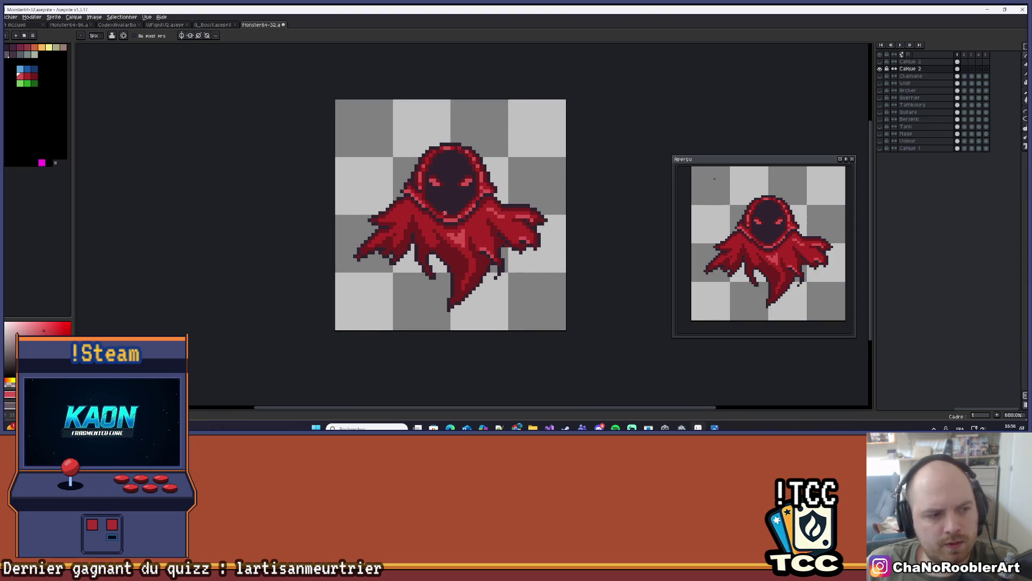
Eyedrop the cloak's medium red and repaint the light-pink chest column with it.
{"action": "scroll", "coordinate": [434, 227], "scroll_direction": "up", "scroll_amount": 3}
{"action": "scroll", "coordinate": [433, 226], "scroll_direction": "up", "scroll_amount": 3}
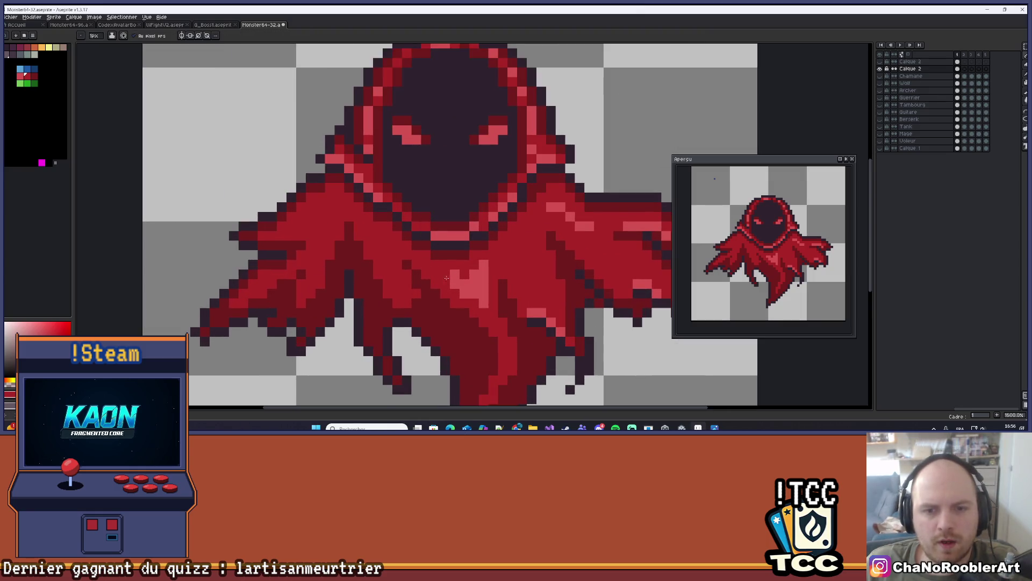
{"action": "scroll", "coordinate": [437, 269], "scroll_direction": "up", "scroll_amount": 1}
{"action": "scroll", "coordinate": [572, 264], "scroll_direction": "down", "scroll_amount": 5}
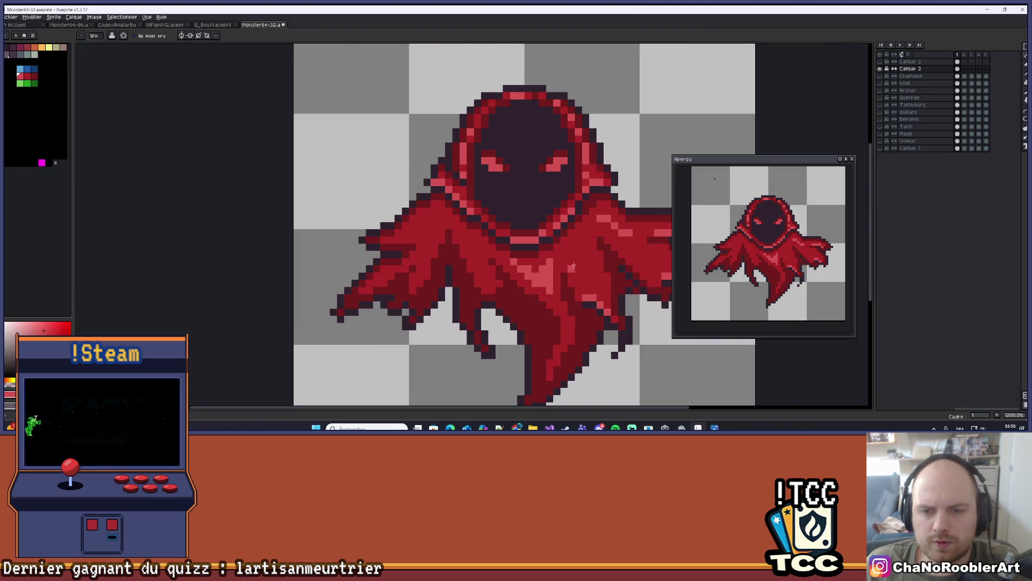
{"action": "scroll", "coordinate": [572, 264], "scroll_direction": "up", "scroll_amount": 6}
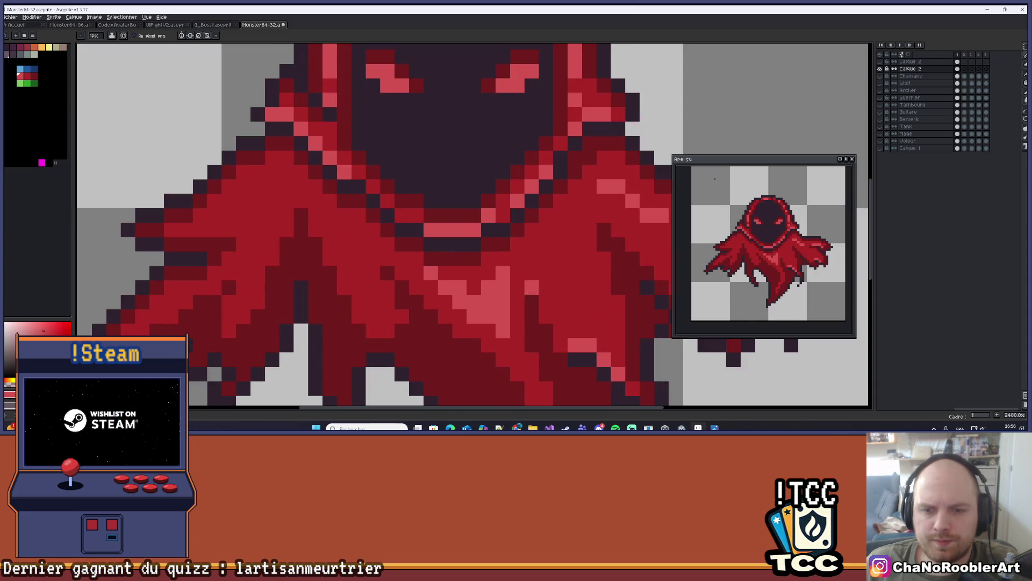
{"action": "key", "text": "alt"}
{"action": "left_click", "coordinate": [516, 289], "text": "alt"}
{"action": "mouse_move", "coordinate": [502, 306]}
{"action": "left_mouse_down"}
{"action": "mouse_move", "coordinate": [503, 322]}
{"action": "mouse_move", "coordinate": [504, 282]}
{"action": "left_mouse_up"}
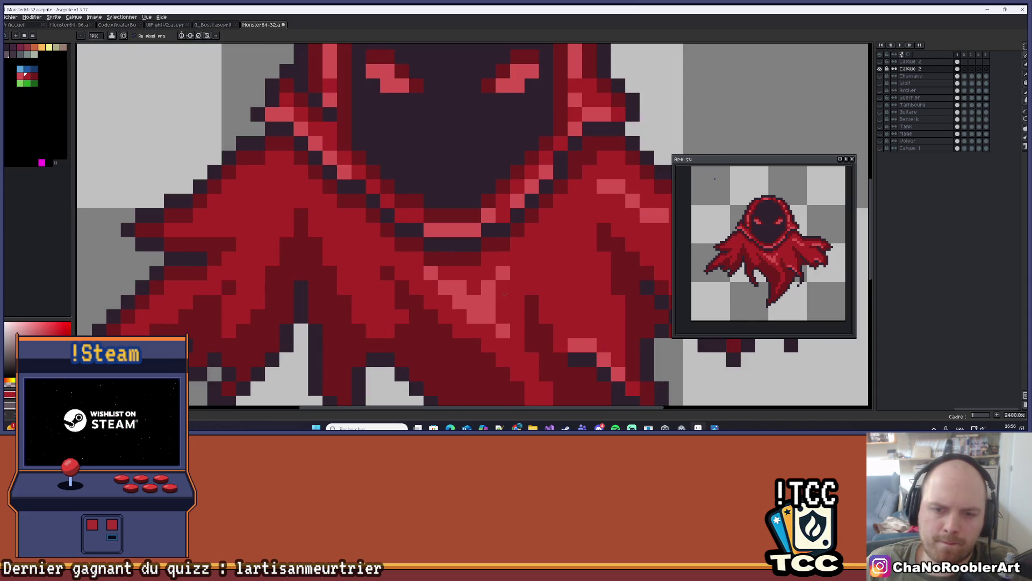
Paint a new light-pink highlight column on the chest.
{"action": "scroll", "coordinate": [513, 284], "scroll_direction": "down", "scroll_amount": 9}
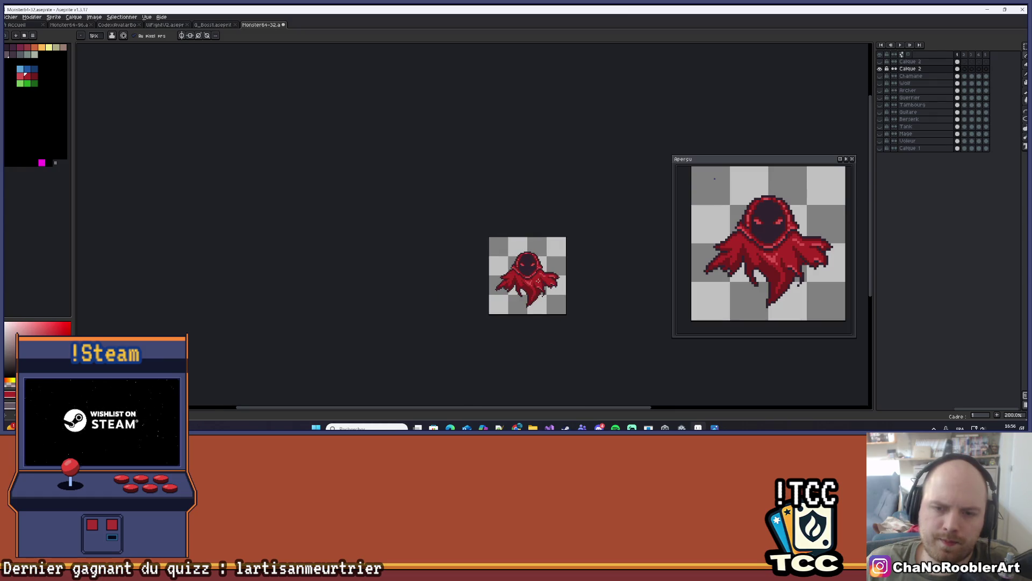
{"action": "scroll", "coordinate": [529, 286], "scroll_direction": "up", "scroll_amount": 3}
{"action": "scroll", "coordinate": [529, 287], "scroll_direction": "up", "scroll_amount": 7}
{"action": "mouse_move", "coordinate": [555, 322]}
{"action": "left_mouse_down"}
{"action": "mouse_move", "coordinate": [555, 309]}
{"action": "mouse_move", "coordinate": [548, 338]}
{"action": "left_mouse_up"}
Darken the stray pink pixel on the left sleeve.
{"action": "scroll", "coordinate": [568, 275], "scroll_direction": "down", "scroll_amount": 9}
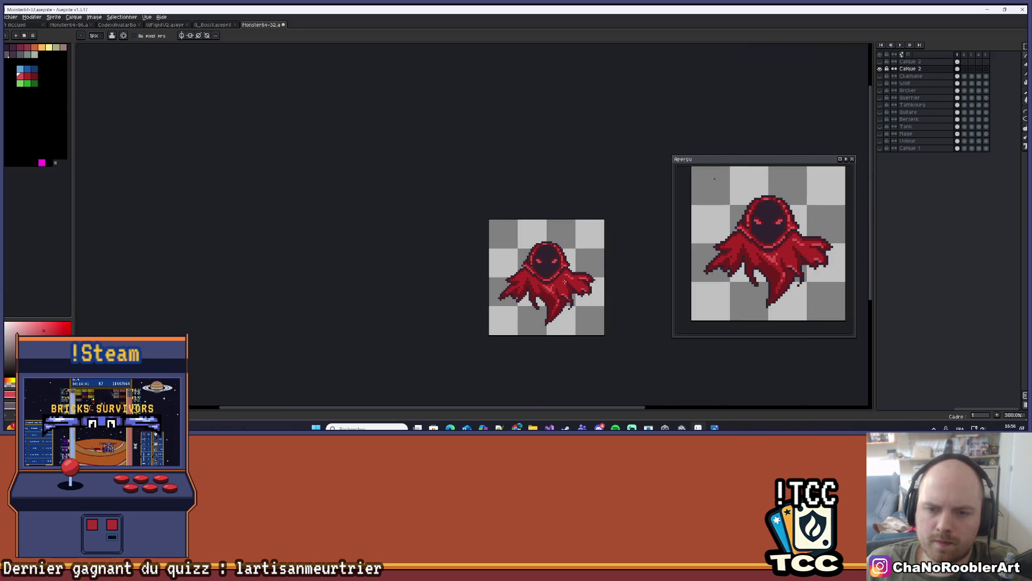
{"action": "scroll", "coordinate": [567, 275], "scroll_direction": "right", "scroll_amount": 2}
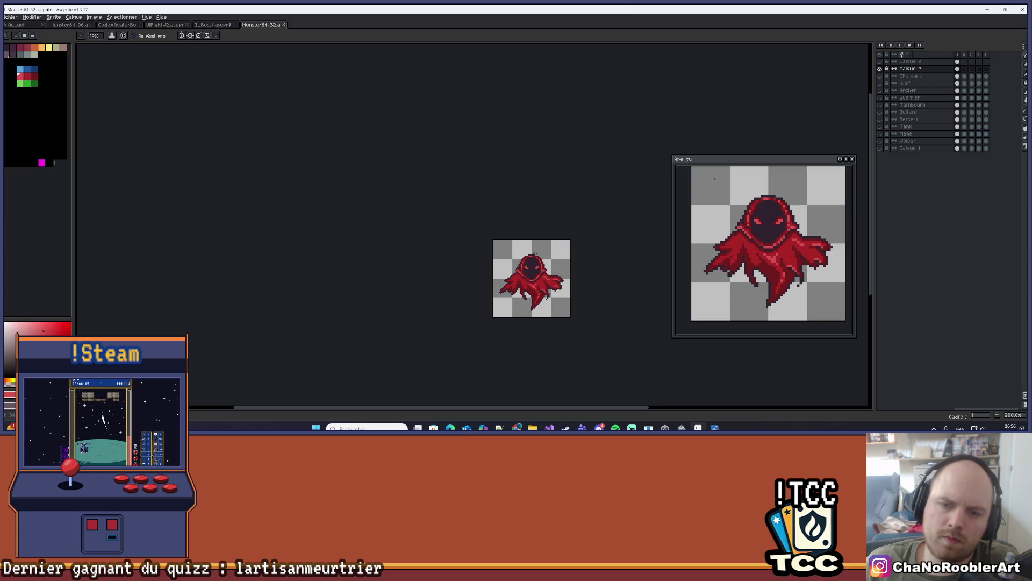
{"action": "scroll", "coordinate": [527, 266], "scroll_direction": "up", "scroll_amount": 7}
{"action": "scroll", "coordinate": [526, 266], "scroll_direction": "up", "scroll_amount": 3}
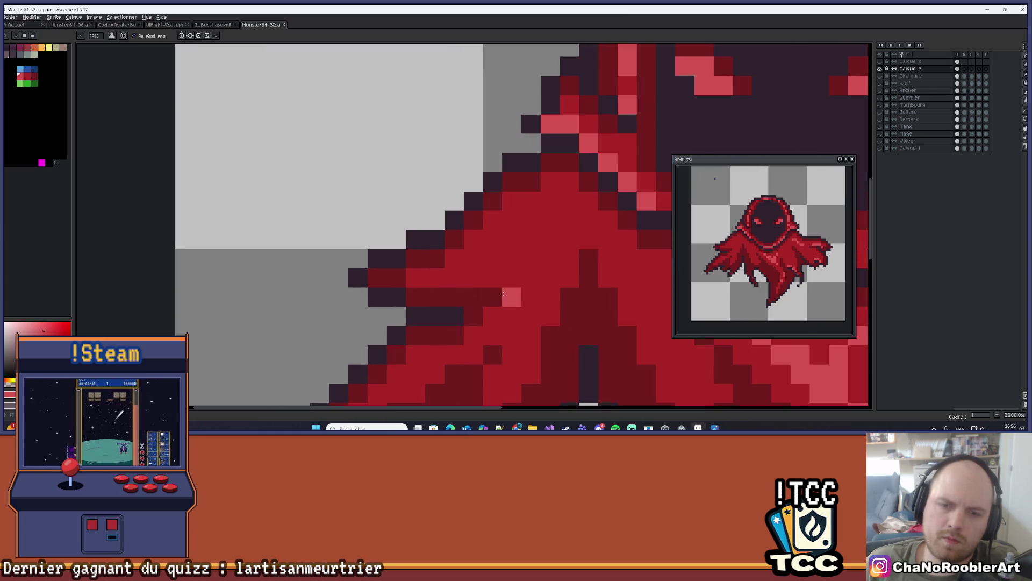
{"action": "left_click", "coordinate": [514, 264]}
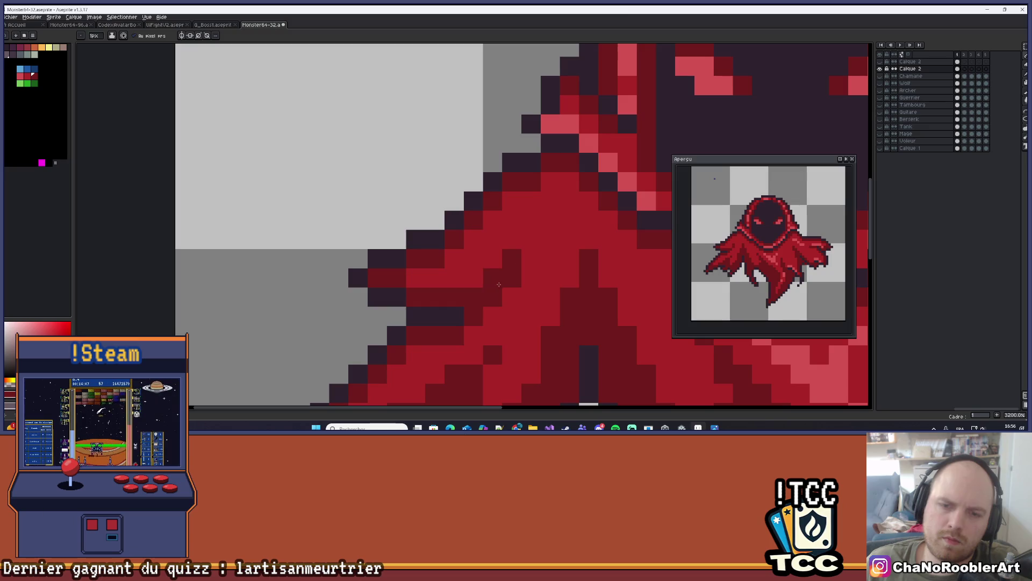
{"action": "scroll", "coordinate": [556, 275], "scroll_direction": "down", "scroll_amount": 6}
{"action": "scroll", "coordinate": [555, 275], "scroll_direction": "down", "scroll_amount": 2}
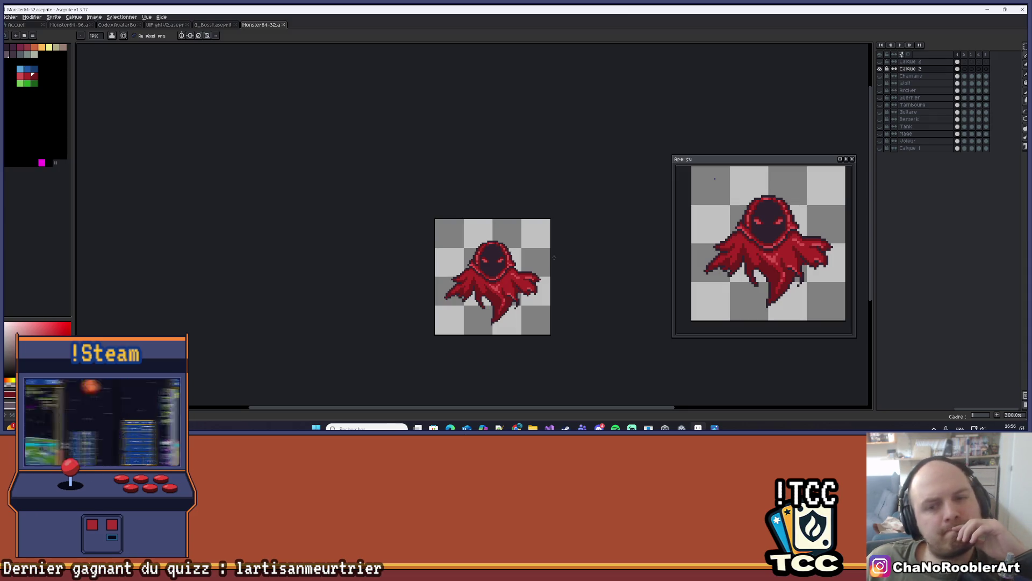
Add two light-pink highlight pixels on the right arm and make the row's end pixel darker red.
{"action": "scroll", "coordinate": [554, 257], "scroll_direction": "up", "scroll_amount": 1}
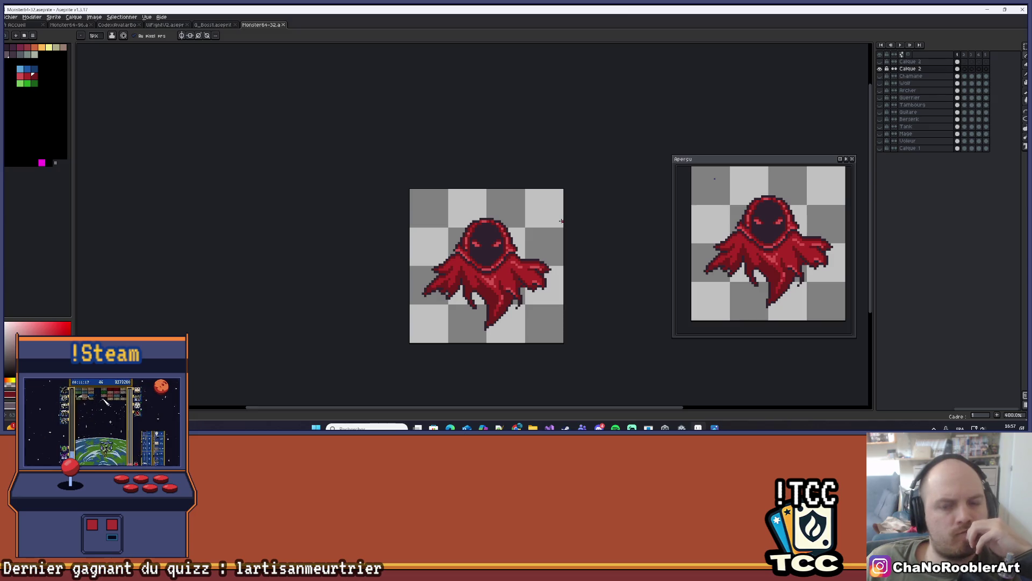
{"action": "scroll", "coordinate": [561, 221], "scroll_direction": "up", "scroll_amount": 6}
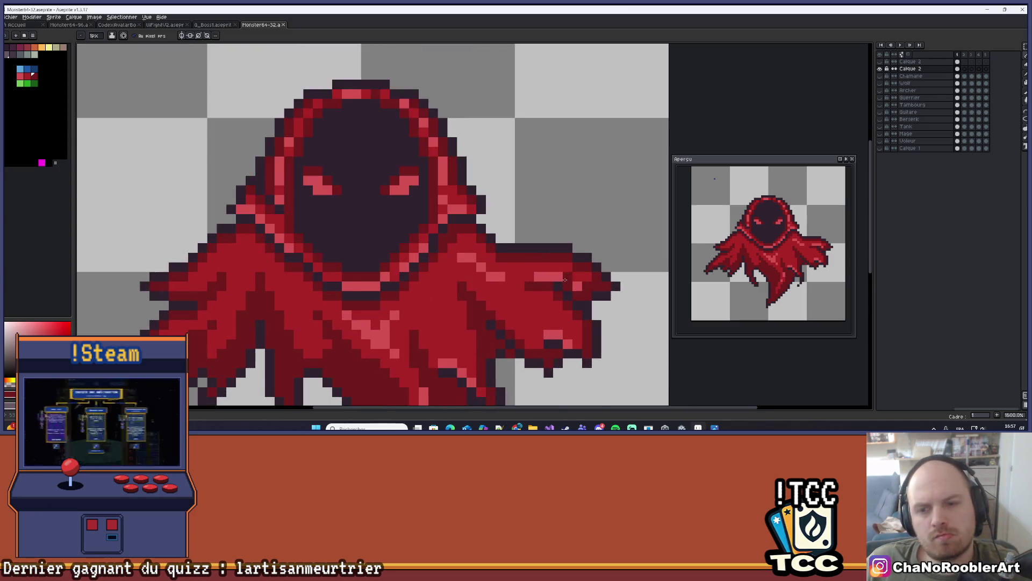
{"action": "scroll", "coordinate": [565, 279], "scroll_direction": "up", "scroll_amount": 1}
{"action": "left_click", "coordinate": [564, 292]}
{"action": "left_click", "coordinate": [487, 273]}
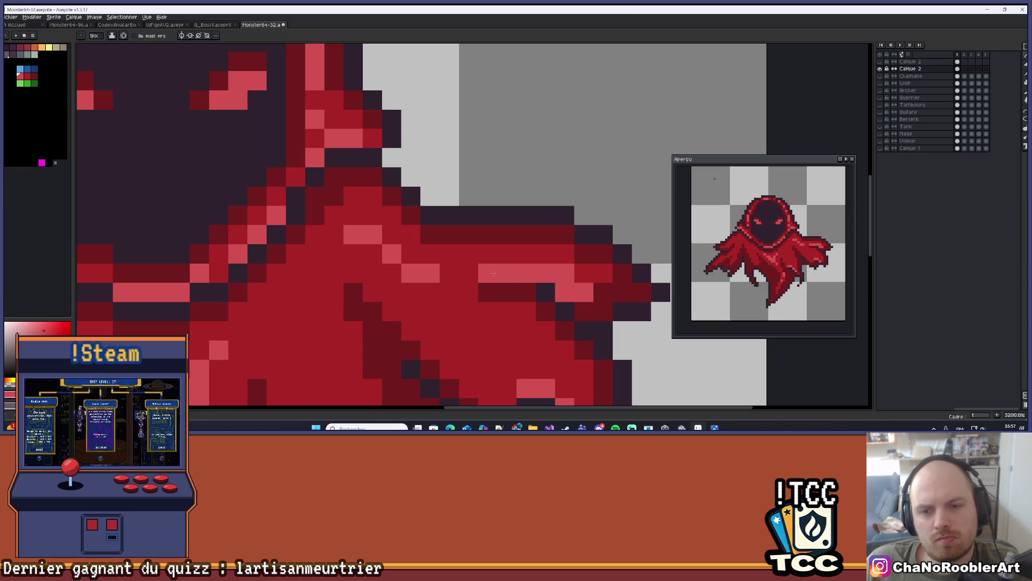
{"action": "left_click", "coordinate": [565, 274]}
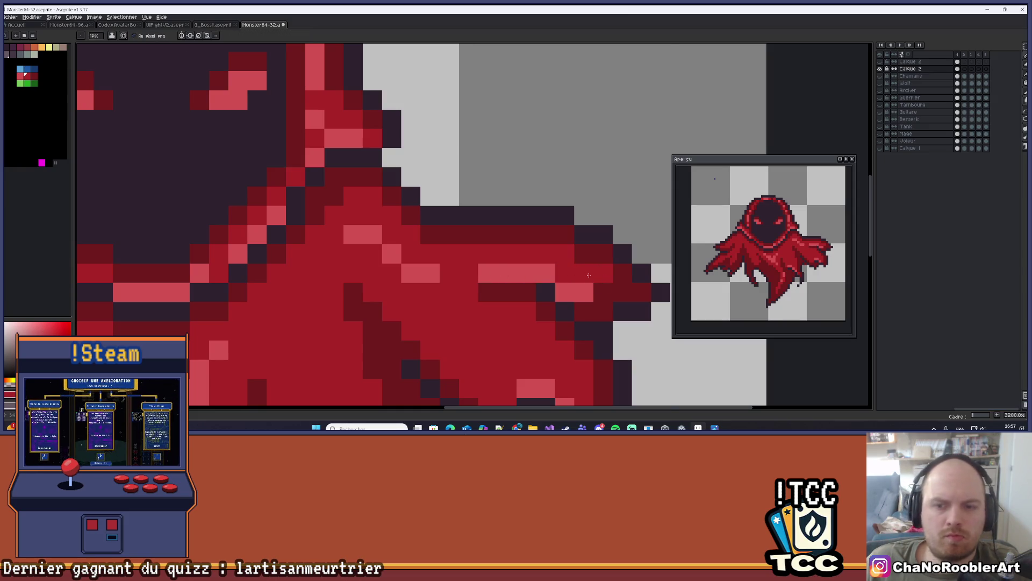
Sample a colour from the ghost's right arm.
{"action": "scroll", "coordinate": [600, 265], "scroll_direction": "down", "scroll_amount": 1}
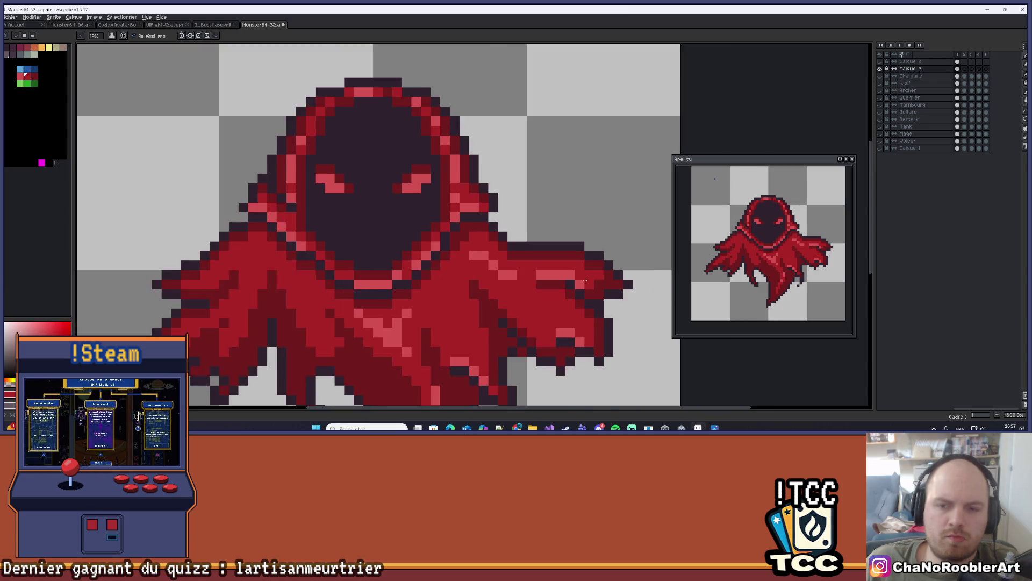
{"action": "scroll", "coordinate": [600, 265], "scroll_direction": "up", "scroll_amount": 1}
{"action": "scroll", "coordinate": [612, 304], "scroll_direction": "down", "scroll_amount": 7}
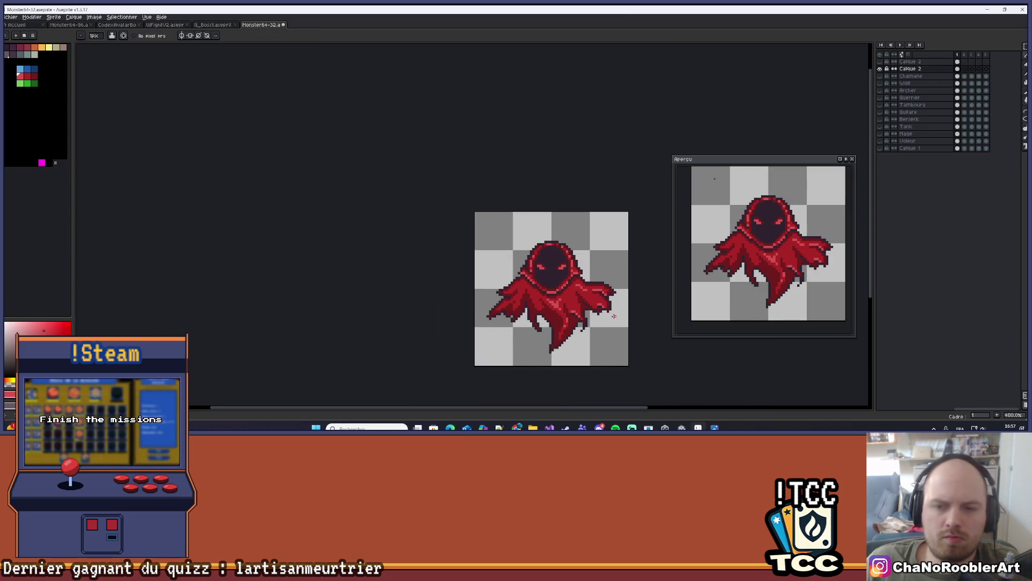
{"action": "scroll", "coordinate": [633, 271], "scroll_direction": "up", "scroll_amount": 5}
{"action": "left_click", "coordinate": [632, 272], "text": "alt"}
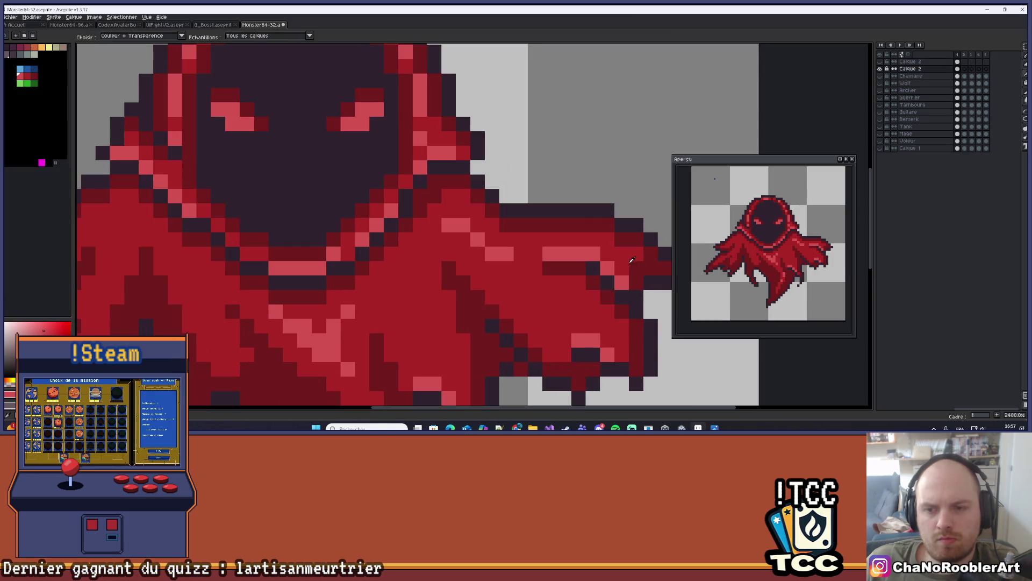
{"action": "scroll", "coordinate": [640, 269], "scroll_direction": "down", "scroll_amount": 4}
{"action": "scroll", "coordinate": [650, 264], "scroll_direction": "up", "scroll_amount": 4}
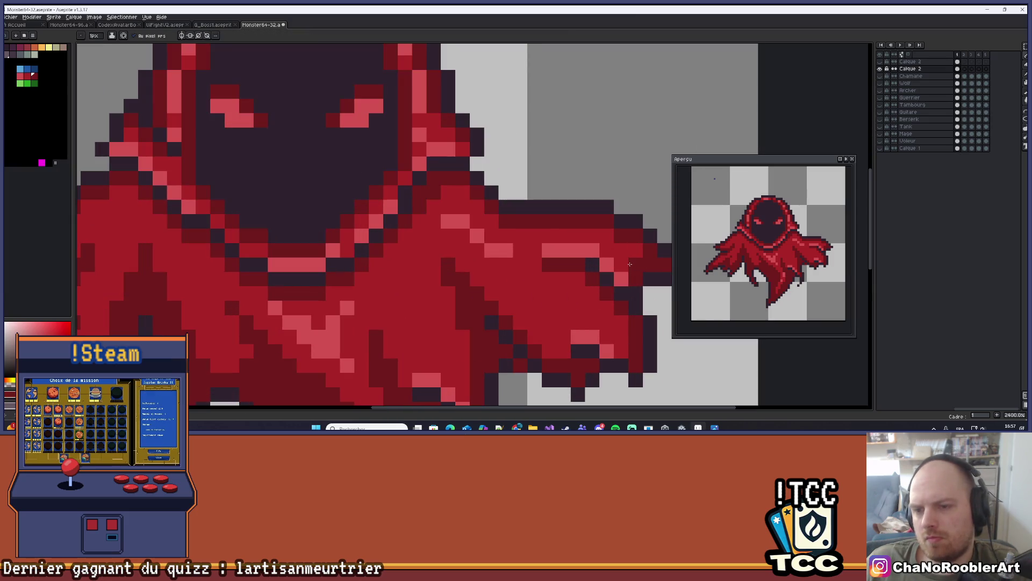
{"action": "scroll", "coordinate": [650, 230], "scroll_direction": "down", "scroll_amount": 3}
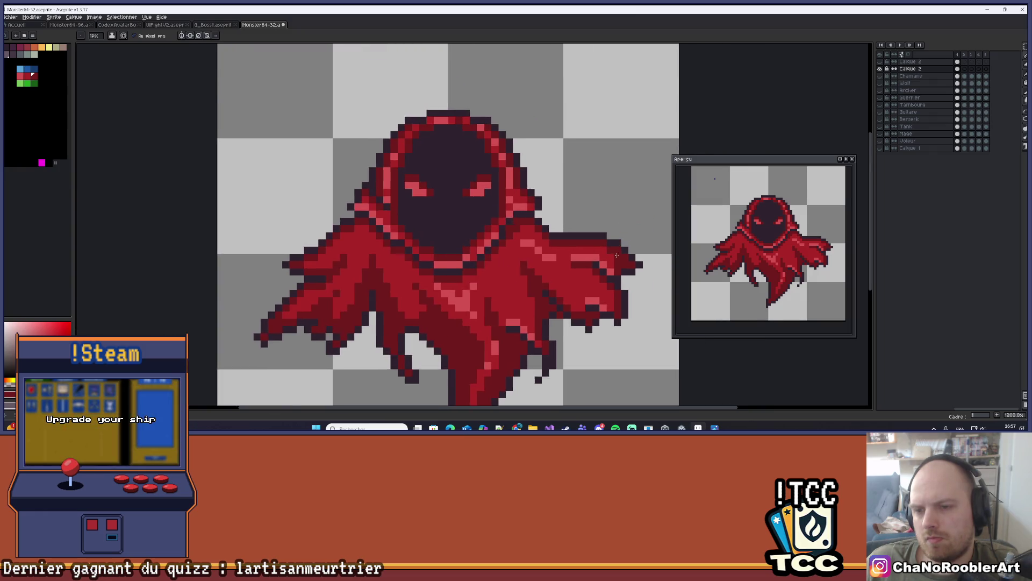
Sample a sprite colour, undo the last stroke and repaint a pixel on the cloak.
{"action": "scroll", "coordinate": [640, 236], "scroll_direction": "up", "scroll_amount": 1}
{"action": "scroll", "coordinate": [633, 249], "scroll_direction": "down", "scroll_amount": 1}
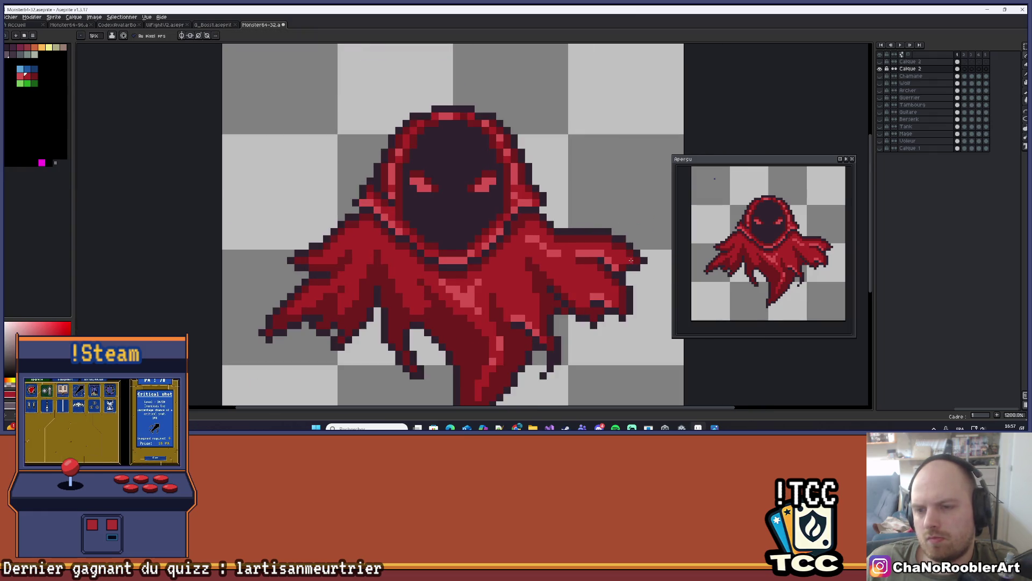
{"action": "scroll", "coordinate": [637, 241], "scroll_direction": "down", "scroll_amount": 5}
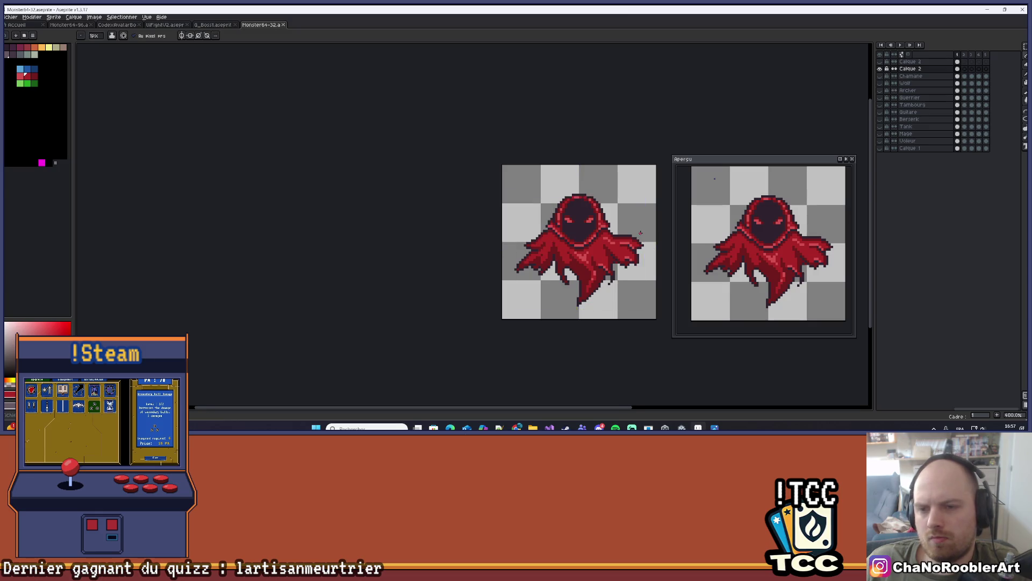
{"action": "scroll", "coordinate": [637, 236], "scroll_direction": "down", "scroll_amount": 2}
{"action": "scroll", "coordinate": [612, 241], "scroll_direction": "up", "scroll_amount": 1}
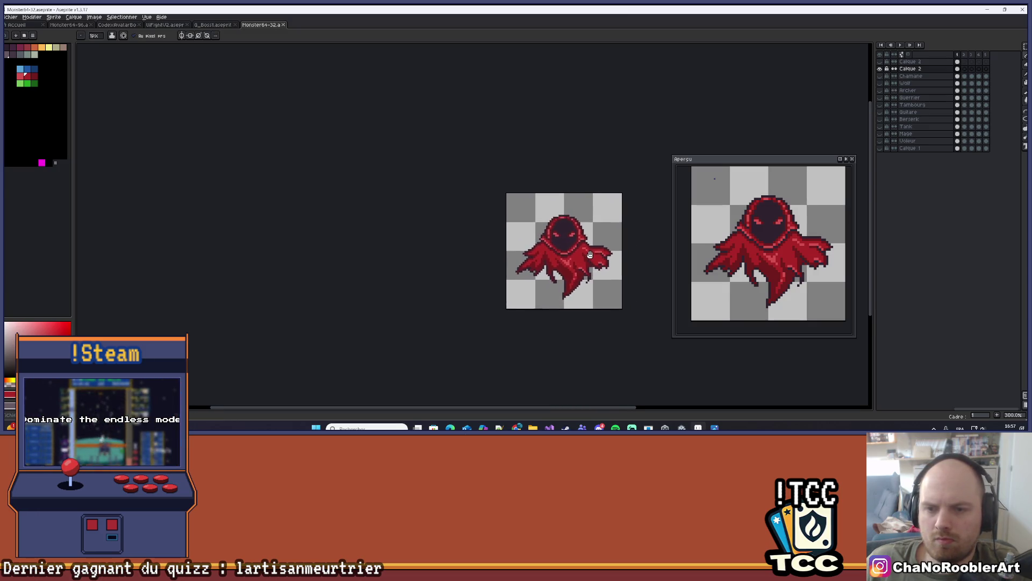
{"action": "scroll", "coordinate": [597, 237], "scroll_direction": "up", "scroll_amount": 6}
{"action": "key", "text": "alt"}
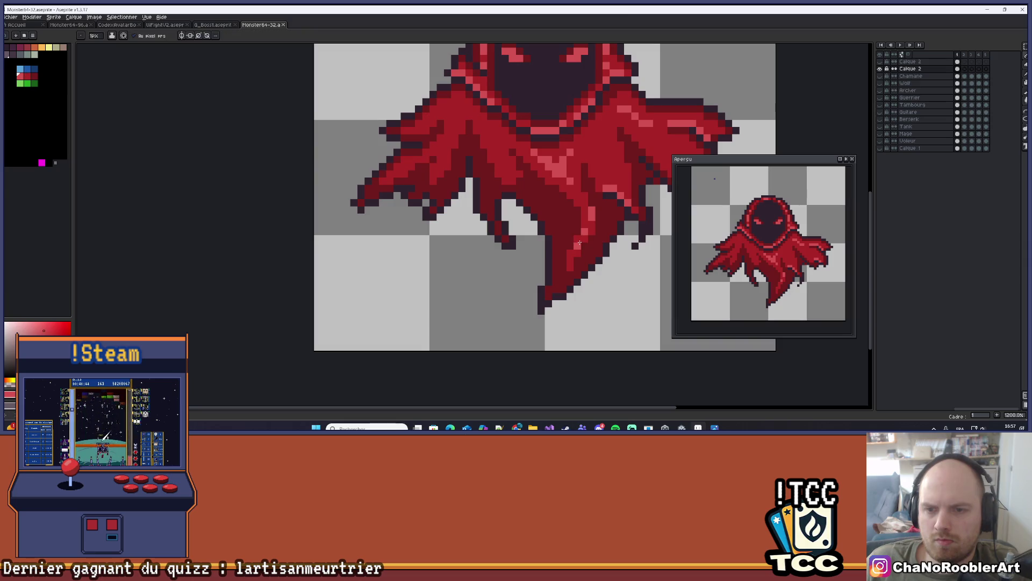
{"action": "scroll", "coordinate": [597, 230], "scroll_direction": "down", "scroll_amount": 5}
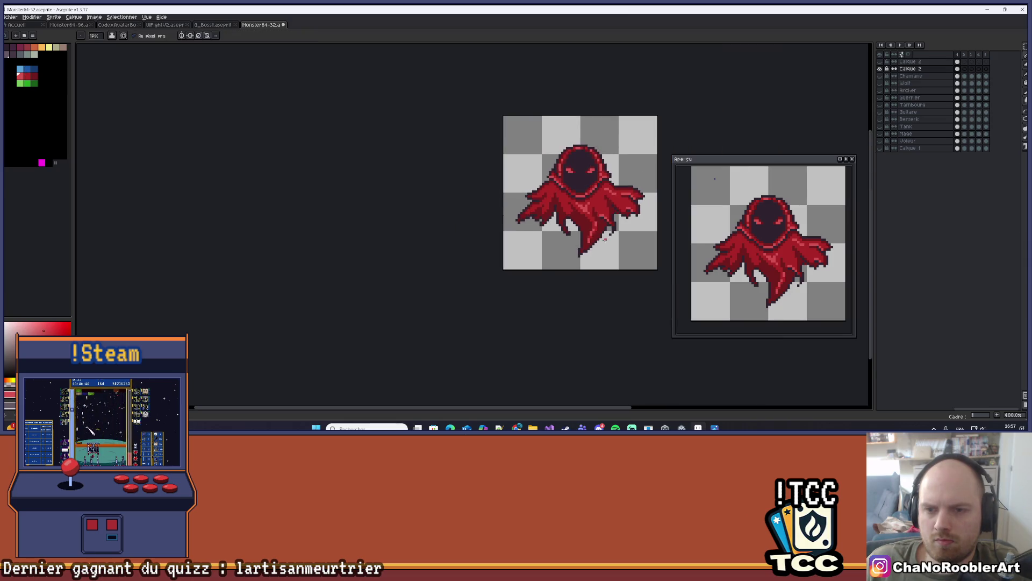
{"action": "key", "text": "ctrl+z"}
{"action": "scroll", "coordinate": [585, 250], "scroll_direction": "up", "scroll_amount": 1}
{"action": "scroll", "coordinate": [585, 250], "scroll_direction": "up", "scroll_amount": 3}
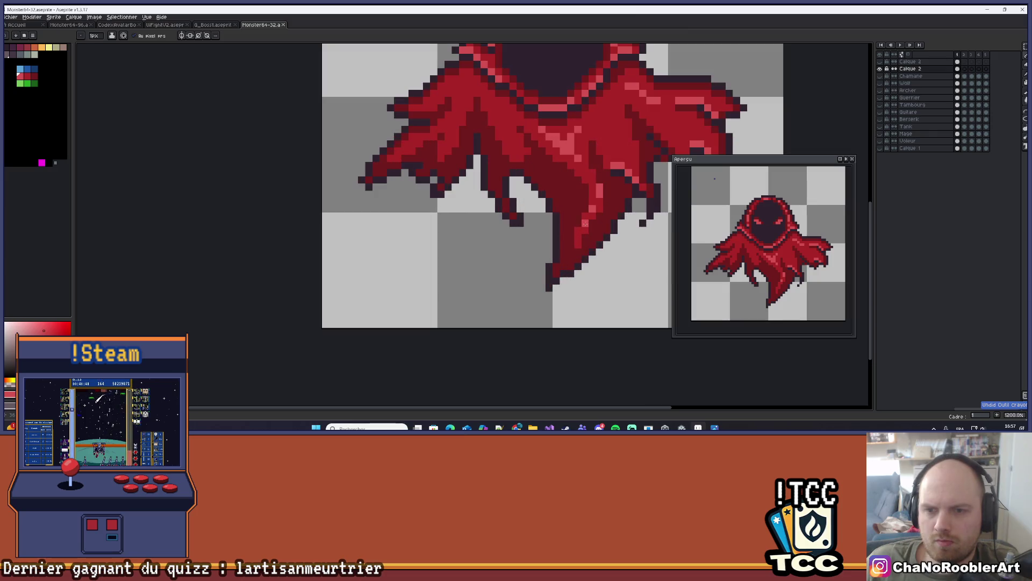
{"action": "left_click", "coordinate": [585, 226]}
{"action": "scroll", "coordinate": [585, 250], "scroll_direction": "down", "scroll_amount": 4}
{"action": "scroll", "coordinate": [585, 251], "scroll_direction": "down", "scroll_amount": 2}
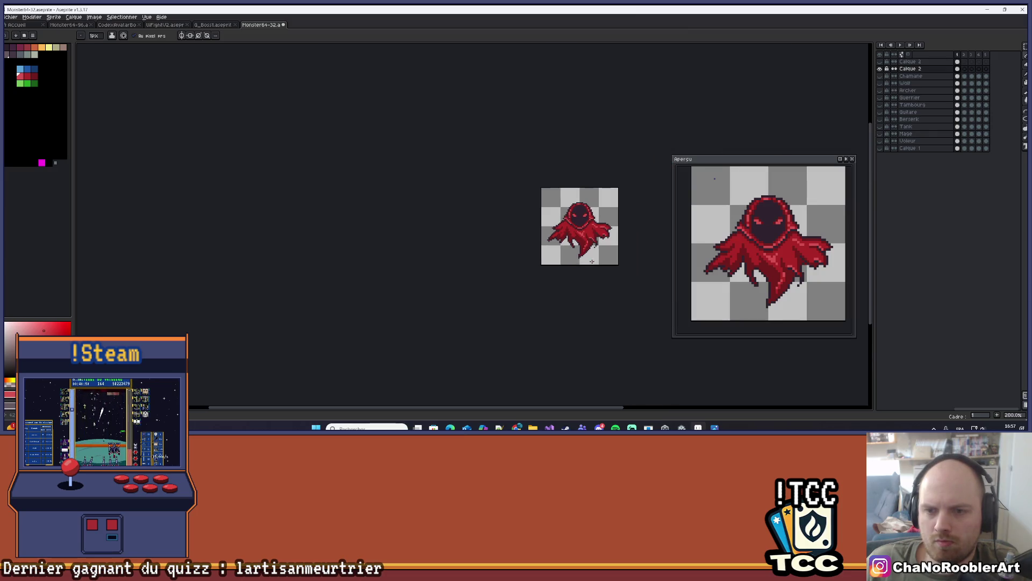
{"action": "left_click_drag", "start_coordinate": [592, 259], "coordinate": [572, 291]}
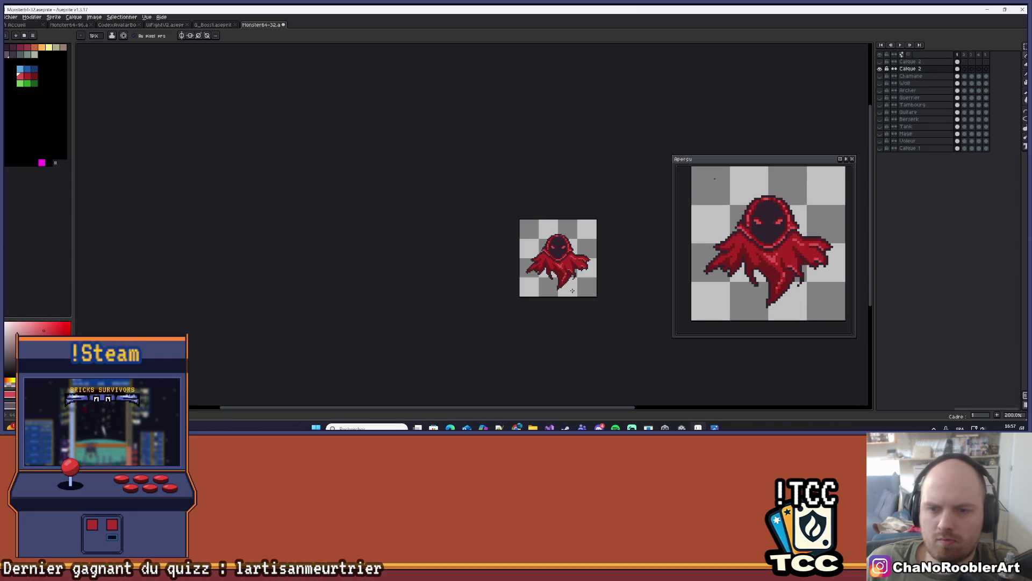
Save the wraith sprite file with Ctrl+S and zoom back in.
{"action": "key", "text": "ctrl+s"}
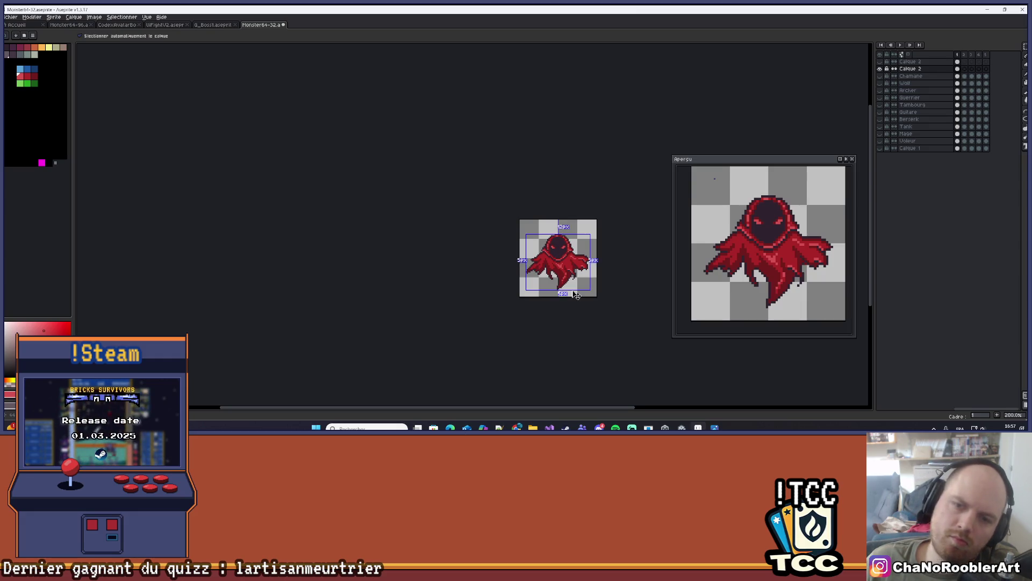
{"action": "scroll", "coordinate": [563, 250], "scroll_direction": "up", "scroll_amount": 7}
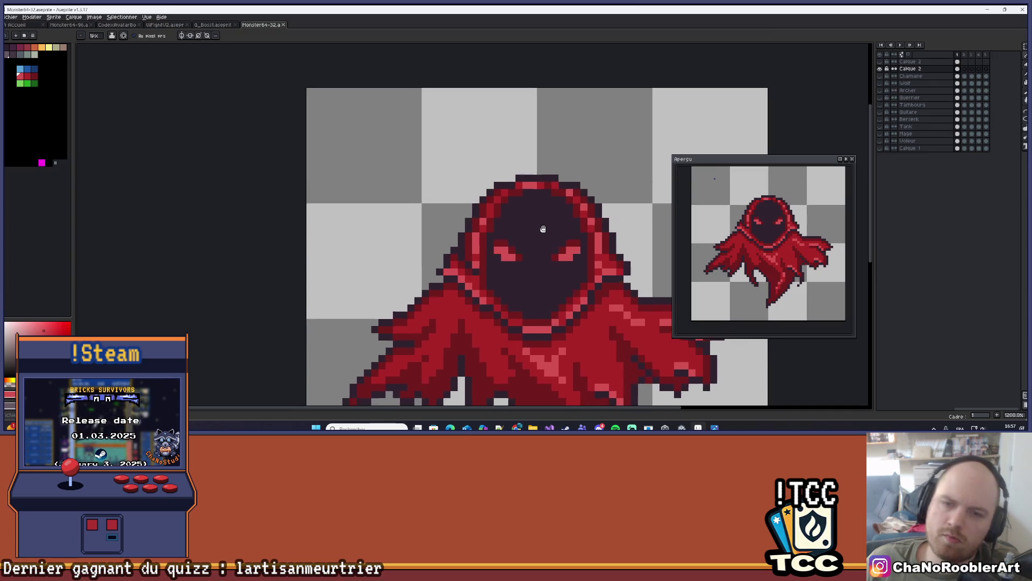
{"action": "scroll", "coordinate": [498, 248], "scroll_direction": "up", "scroll_amount": 1}
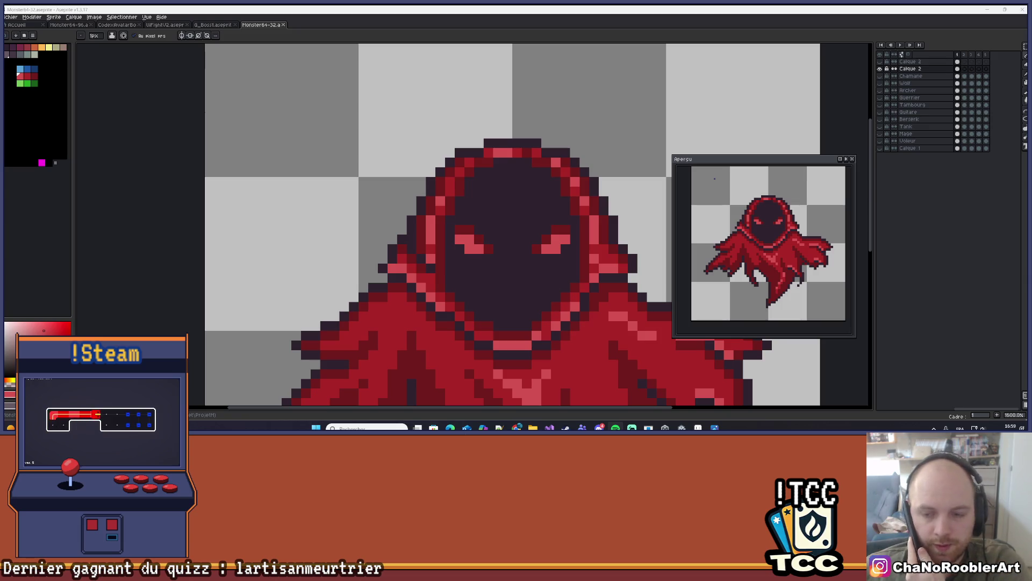
{"action": "scroll", "coordinate": [470, 289], "scroll_direction": "down", "scroll_amount": 7}
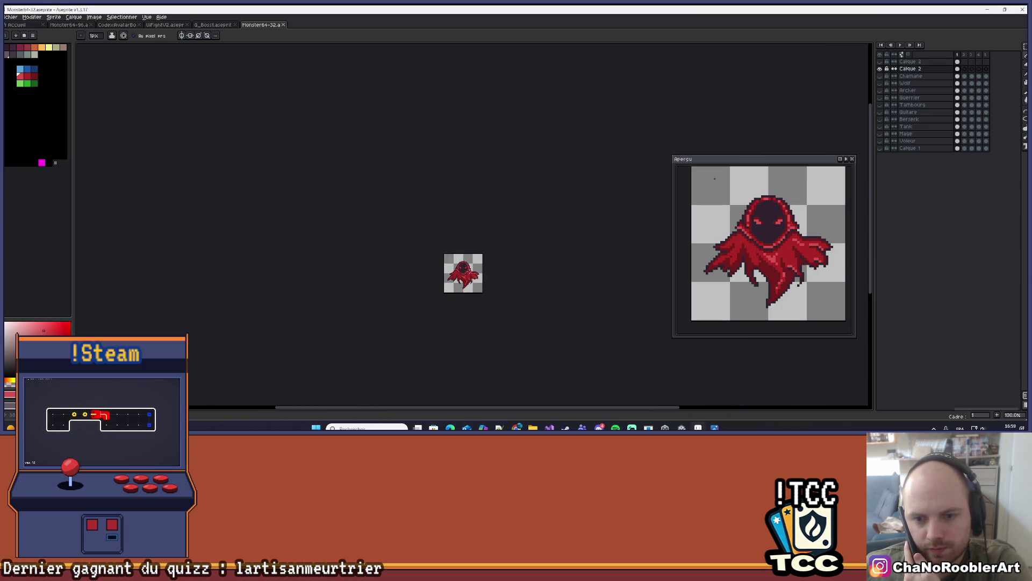
{"action": "scroll", "coordinate": [470, 290], "scroll_direction": "up", "scroll_amount": 4}
{"action": "scroll", "coordinate": [483, 274], "scroll_direction": "up", "scroll_amount": 4}
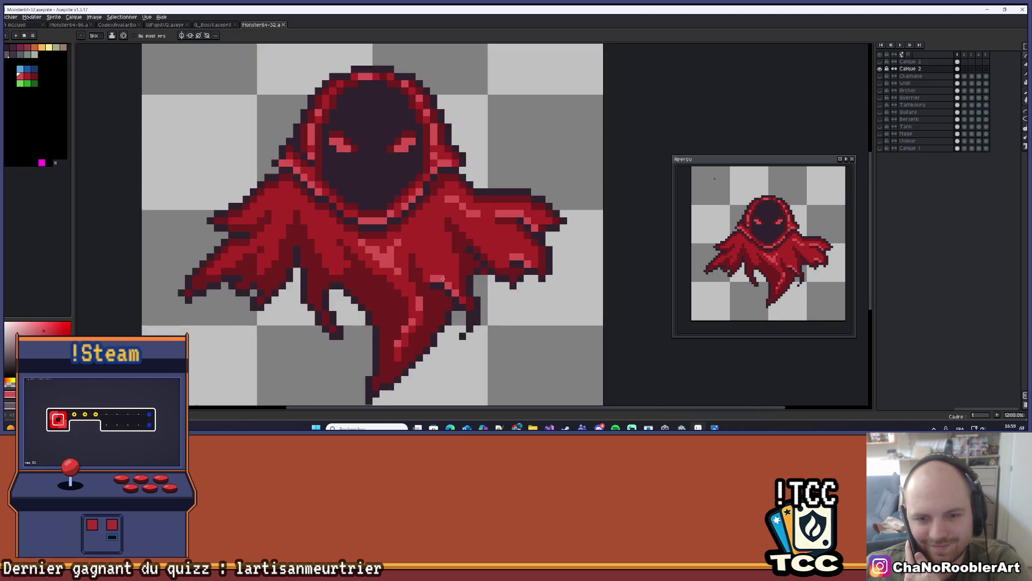
{"action": "scroll", "coordinate": [541, 268], "scroll_direction": "down", "scroll_amount": 4}
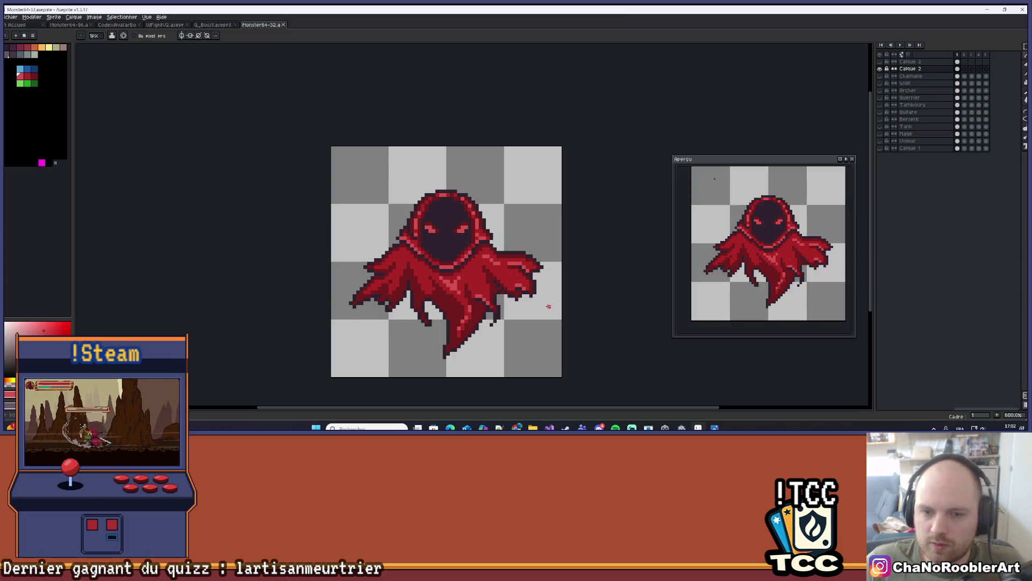
Paint a diagonal light-red highlight streak across the lower cloak, extending it up-left.
{"action": "scroll", "coordinate": [548, 307], "scroll_direction": "up", "scroll_amount": 4}
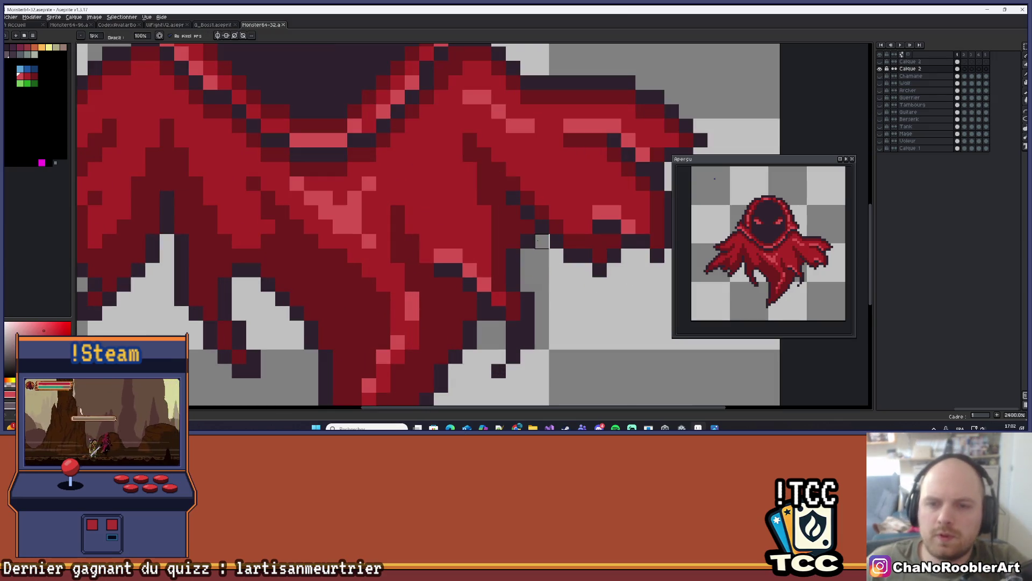
{"action": "scroll", "coordinate": [541, 240], "scroll_direction": "down", "scroll_amount": 8}
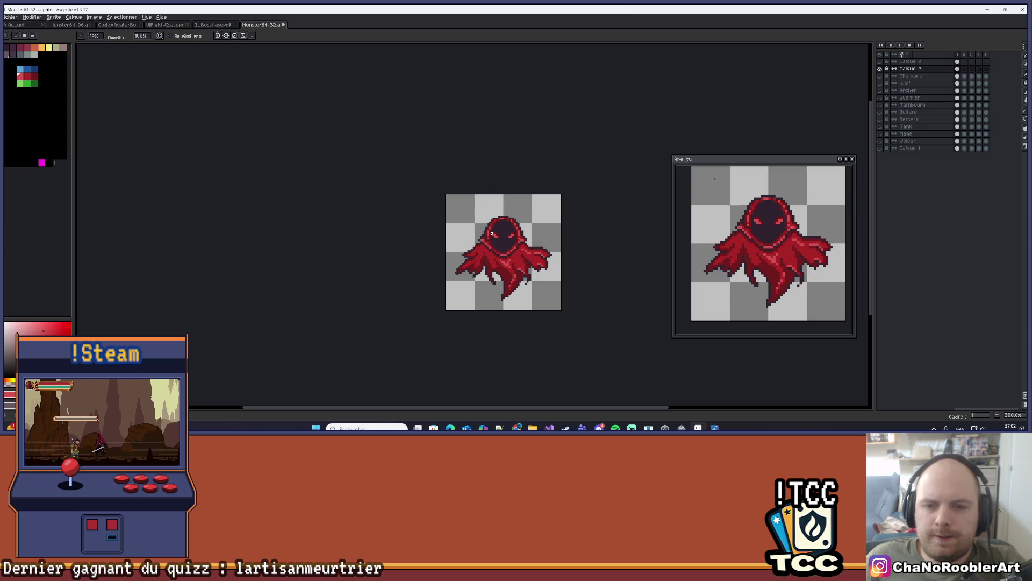
{"action": "scroll", "coordinate": [492, 233], "scroll_direction": "up", "scroll_amount": 10}
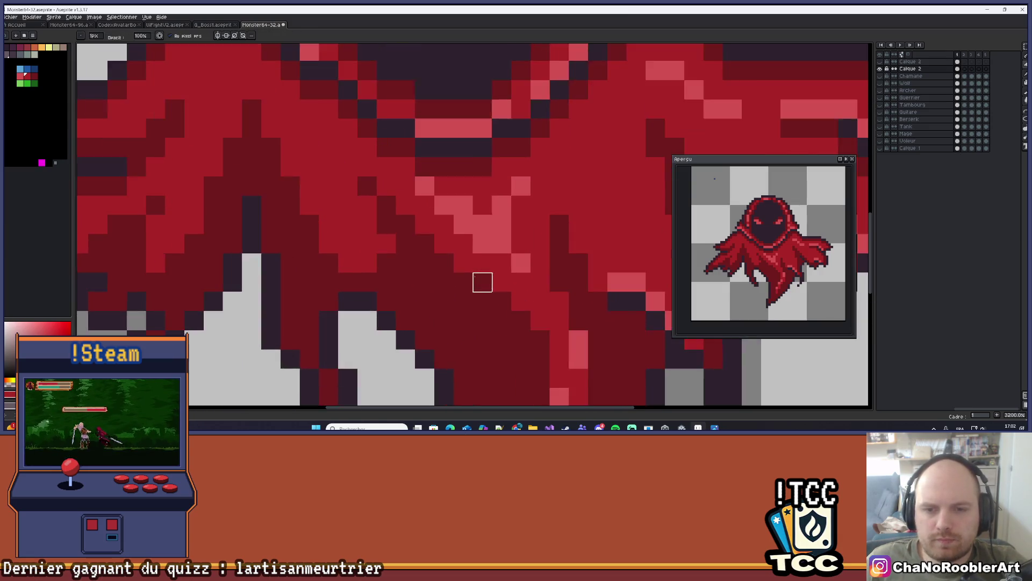
{"action": "scroll", "coordinate": [457, 277], "scroll_direction": "up", "scroll_amount": 1}
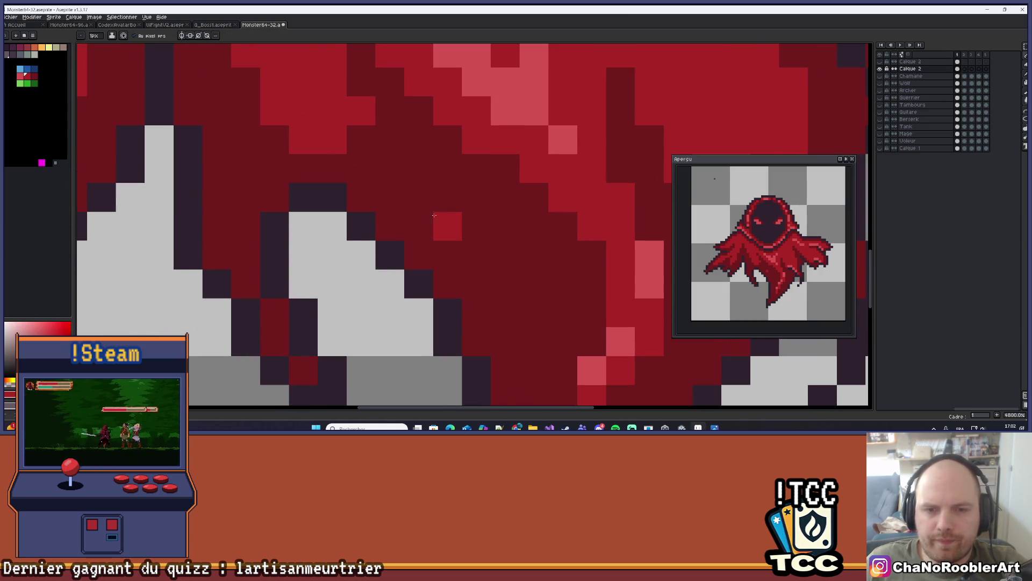
{"action": "left_click_drag", "start_coordinate": [435, 215], "coordinate": [522, 306]}
{"action": "left_click", "coordinate": [534, 284]}
{"action": "left_click_drag", "start_coordinate": [490, 240], "coordinate": [434, 197]}
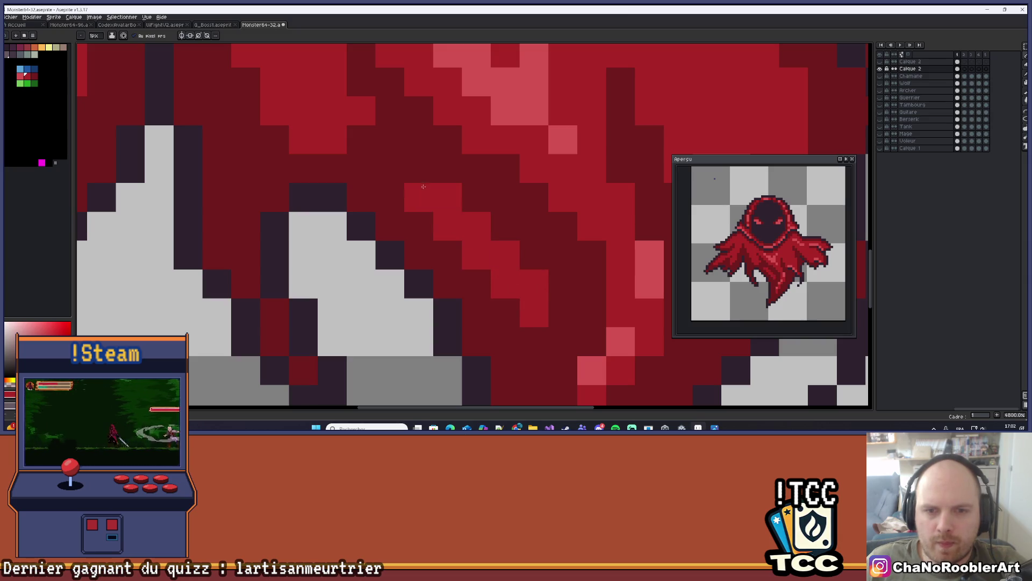
Zoom around and pan the view to recentre the wraith sprite.
{"action": "scroll", "coordinate": [500, 217], "scroll_direction": "down", "scroll_amount": 6}
{"action": "scroll", "coordinate": [500, 217], "scroll_direction": "up", "scroll_amount": 4}
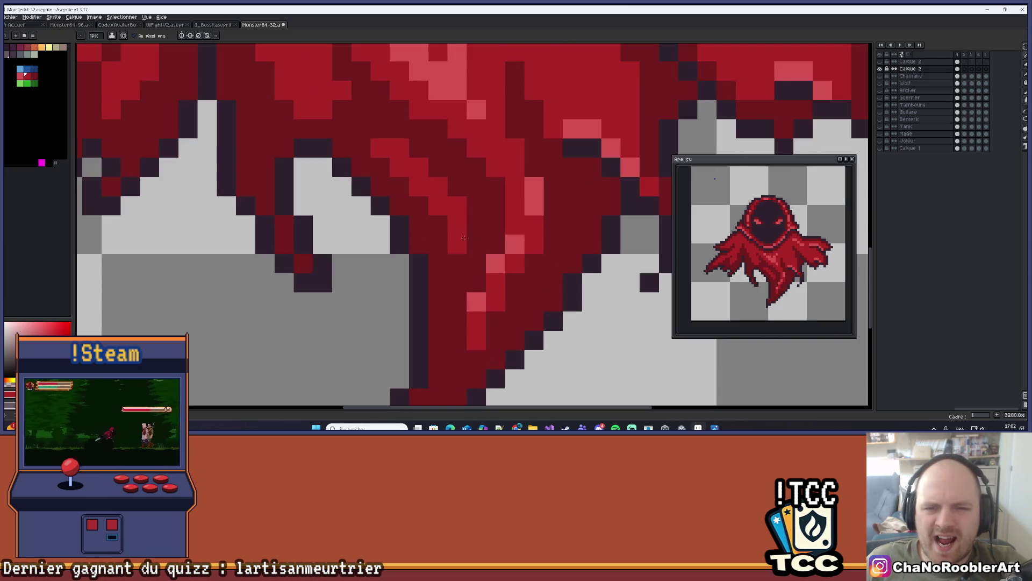
{"action": "scroll", "coordinate": [511, 218], "scroll_direction": "down", "scroll_amount": 5}
{"action": "scroll", "coordinate": [513, 218], "scroll_direction": "down", "scroll_amount": 2}
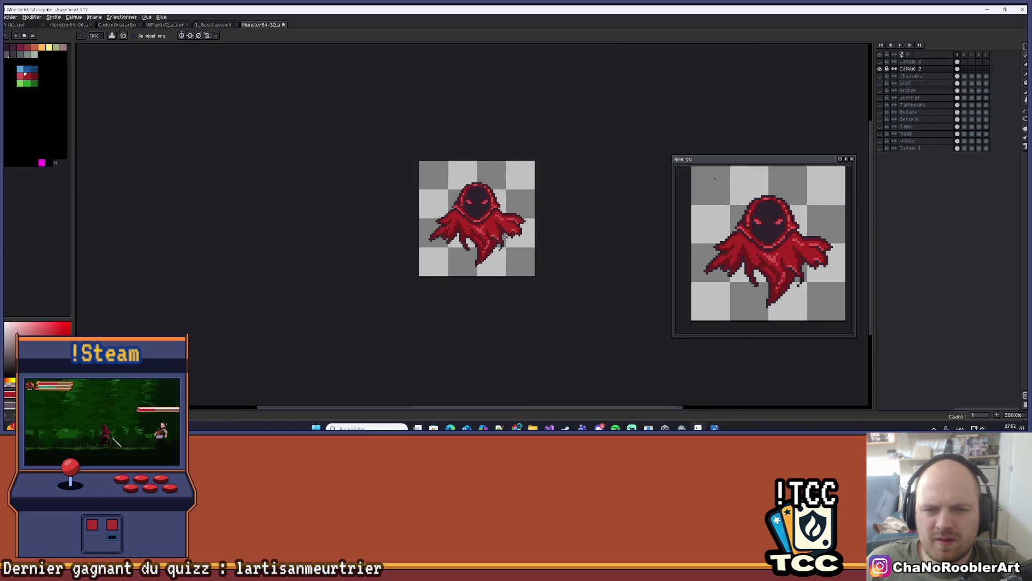
{"action": "scroll", "coordinate": [446, 223], "scroll_direction": "up", "scroll_amount": 5}
{"action": "scroll", "coordinate": [424, 180], "scroll_direction": "down", "scroll_amount": 6}
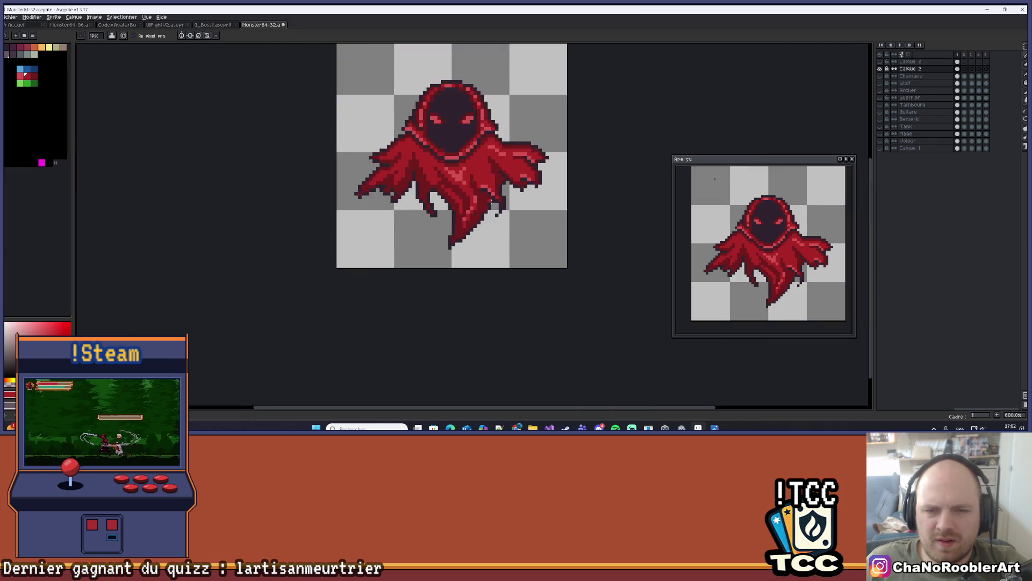
{"action": "key", "text": "v"}
{"action": "key", "text": "b"}
{"action": "left_click_drag", "start_coordinate": [507, 240], "coordinate": [512, 234]}
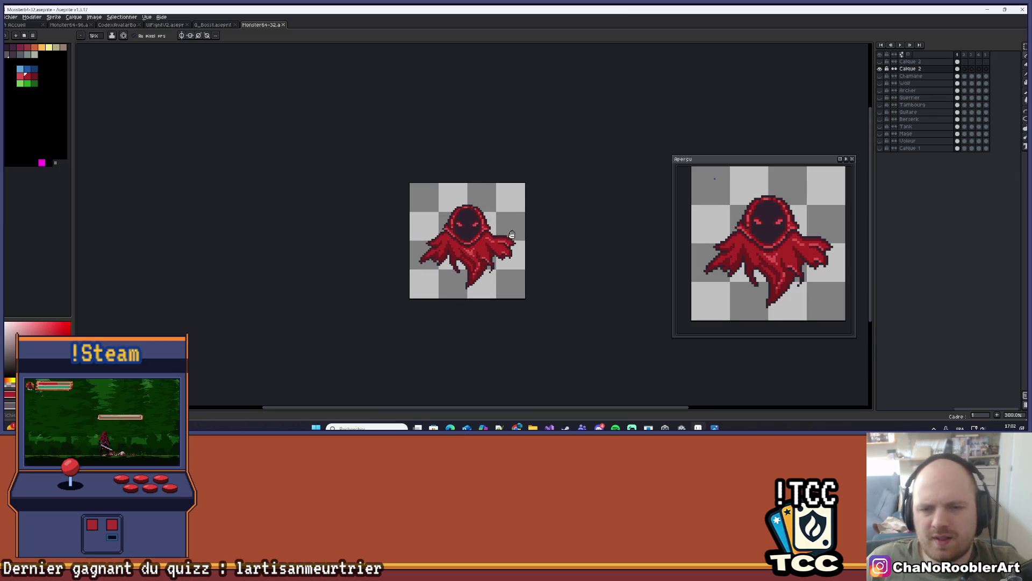
{"action": "scroll", "coordinate": [519, 222], "scroll_direction": "up", "scroll_amount": 6}
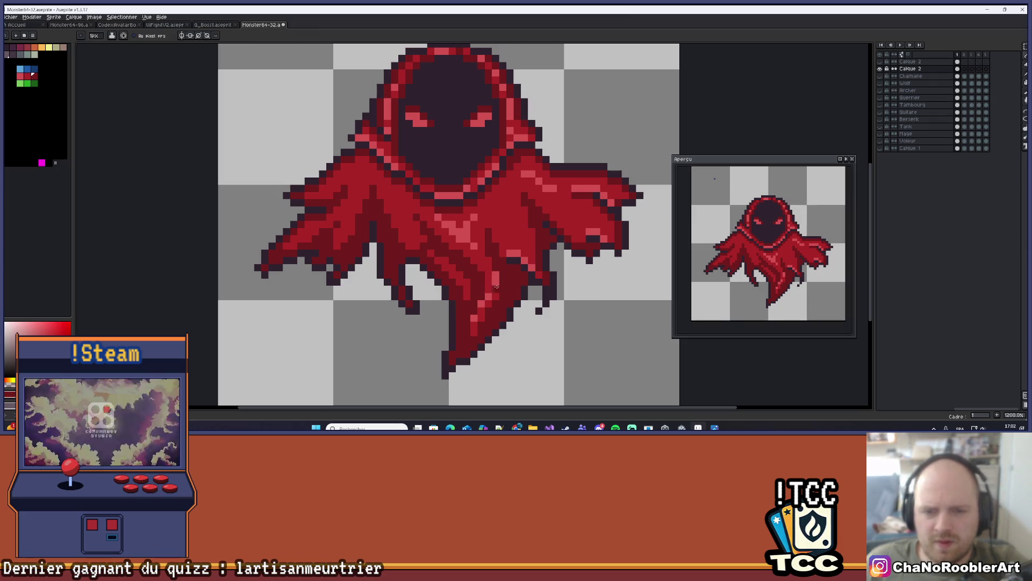
{"action": "scroll", "coordinate": [479, 285], "scroll_direction": "down", "scroll_amount": 4}
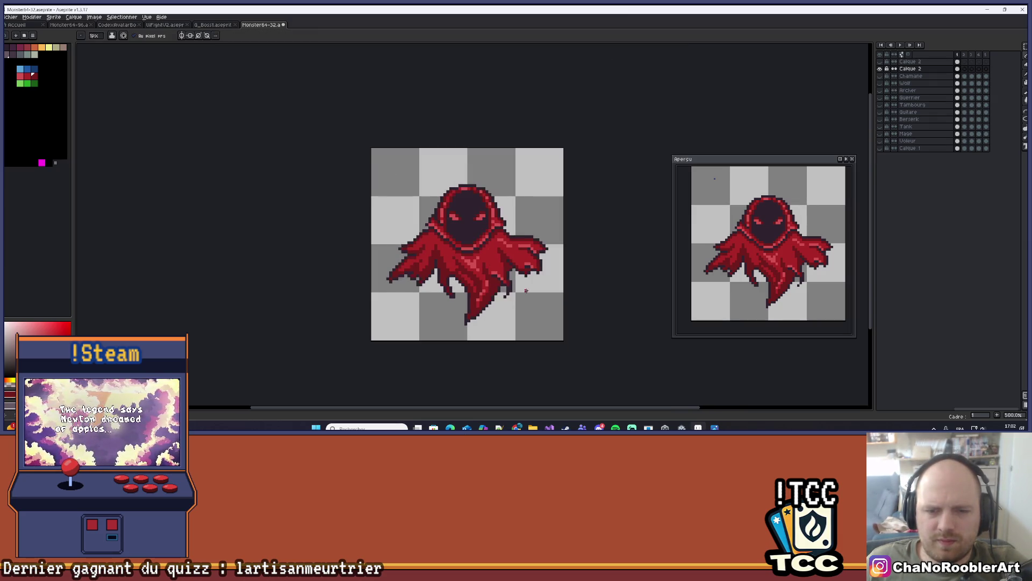
{"action": "scroll", "coordinate": [545, 259], "scroll_direction": "down", "scroll_amount": 1}
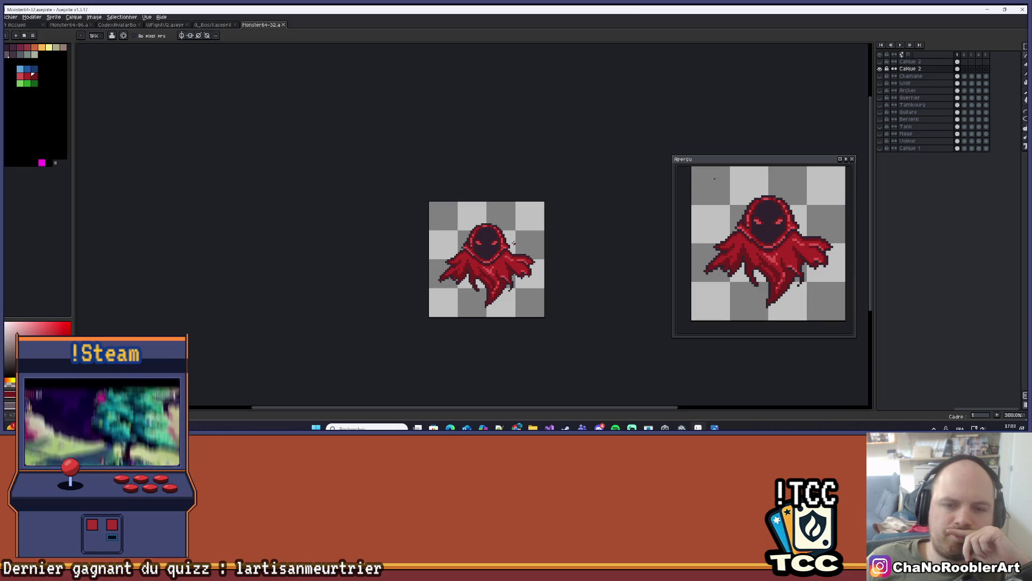
{"action": "scroll", "coordinate": [547, 252], "scroll_direction": "up", "scroll_amount": 1}
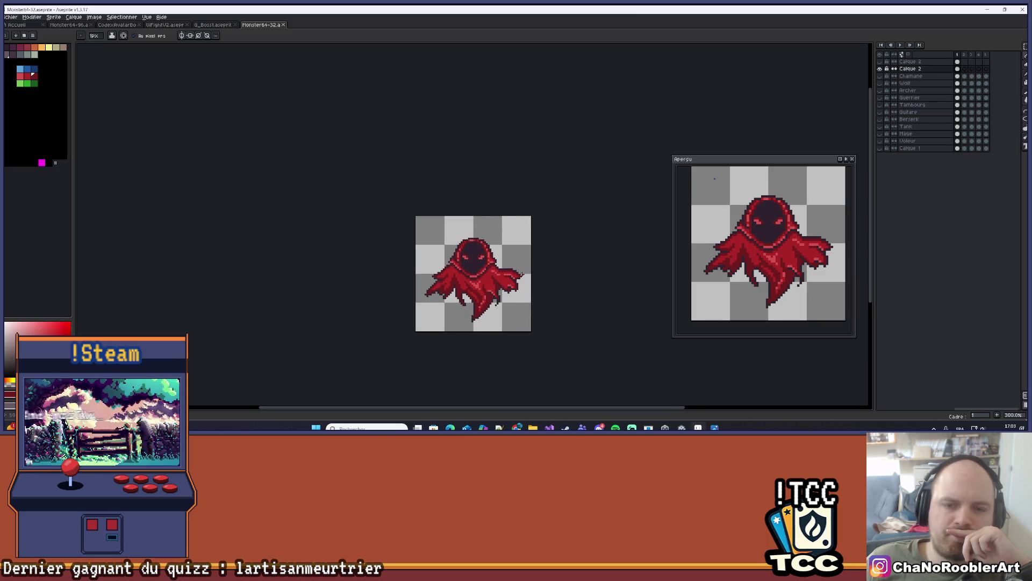
{"action": "scroll", "coordinate": [530, 270], "scroll_direction": "down", "scroll_amount": 1}
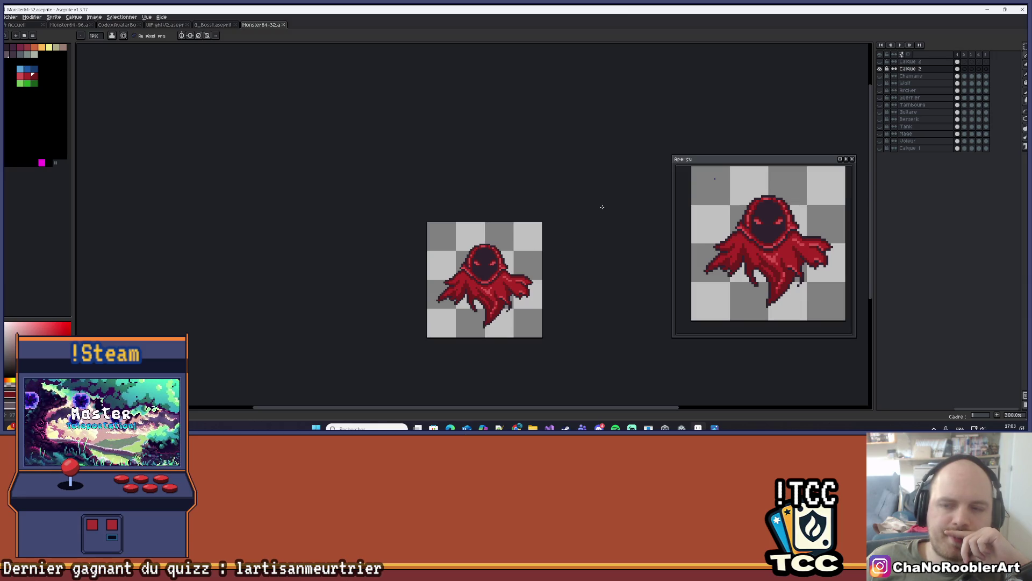
{"action": "scroll", "coordinate": [567, 235], "scroll_direction": "up", "scroll_amount": 2}
{"action": "scroll", "coordinate": [567, 235], "scroll_direction": "right", "scroll_amount": 2}
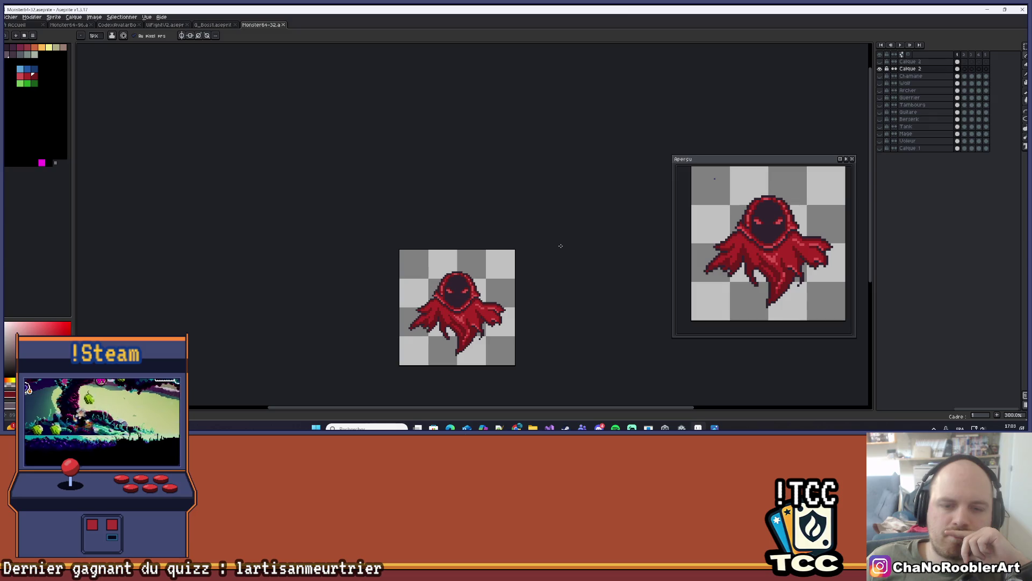
{"action": "scroll", "coordinate": [407, 279], "scroll_direction": "up", "scroll_amount": 9}
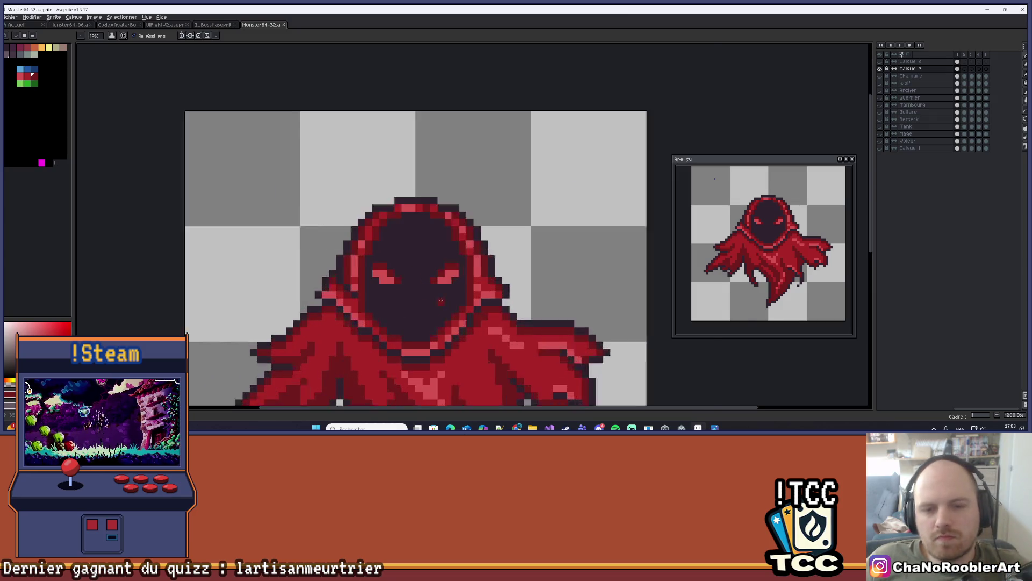
Adjust the wraith's right and left eyes using rectangular selections.
{"action": "scroll", "coordinate": [407, 279], "scroll_direction": "up", "scroll_amount": 1}
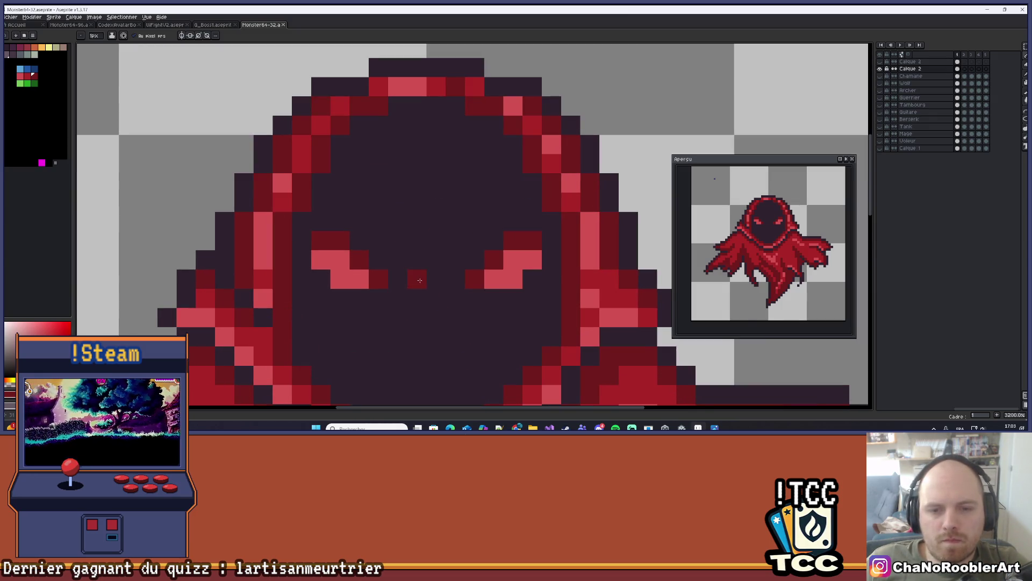
{"action": "left_click", "coordinate": [1025, 48]}
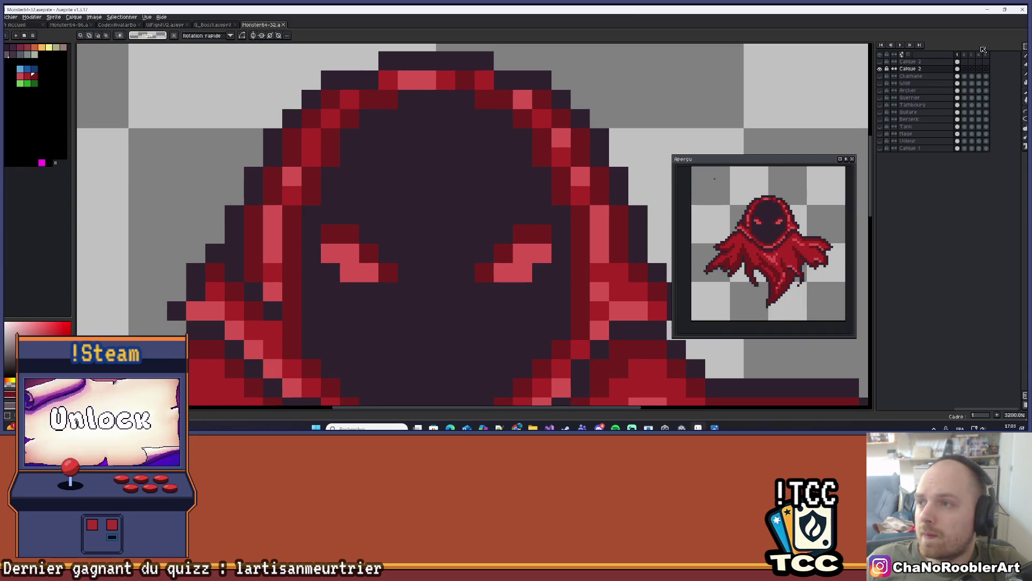
{"action": "mouse_move", "coordinate": [443, 196]}
{"action": "left_mouse_down"}
{"action": "mouse_move", "coordinate": [520, 292]}
{"action": "mouse_move", "coordinate": [471, 267]}
{"action": "left_mouse_up"}
{"action": "key", "text": "ctrl+d"}
{"action": "mouse_move", "coordinate": [290, 215]}
{"action": "left_mouse_down"}
{"action": "mouse_move", "coordinate": [369, 293]}
{"action": "mouse_move", "coordinate": [359, 265]}
{"action": "left_mouse_up"}
{"action": "key", "text": "ctrl+d"}
Fill the transparent gaps beside both eyes with dark hood pixels.
{"action": "key", "text": "b"}
{"action": "left_click_drag", "start_coordinate": [512, 204], "coordinate": [512, 290]}
{"action": "left_click_drag", "start_coordinate": [300, 220], "coordinate": [300, 290]}
{"action": "scroll", "coordinate": [341, 301], "scroll_direction": "down", "scroll_amount": 3}
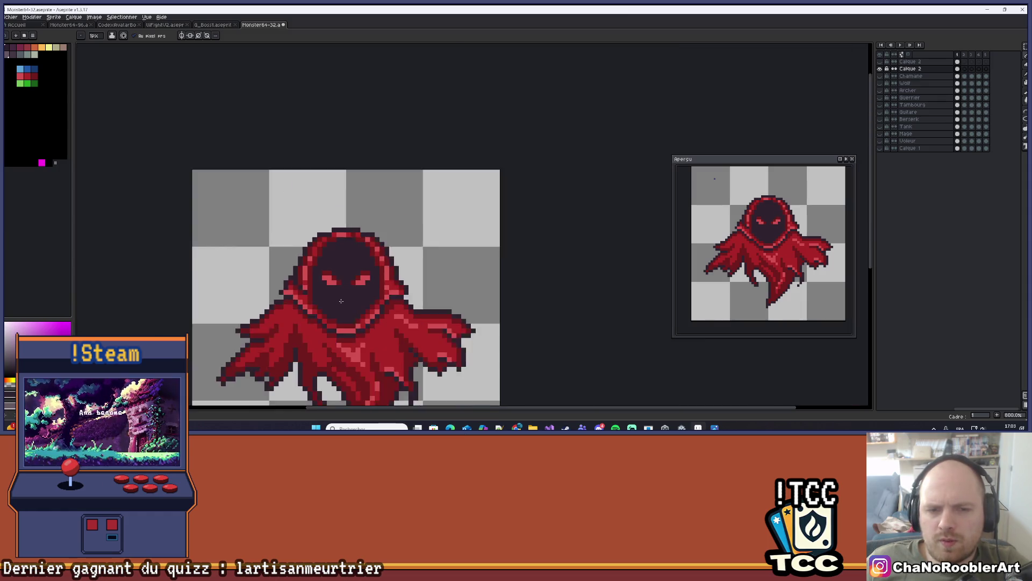
{"action": "scroll", "coordinate": [341, 301], "scroll_direction": "down", "scroll_amount": 4}
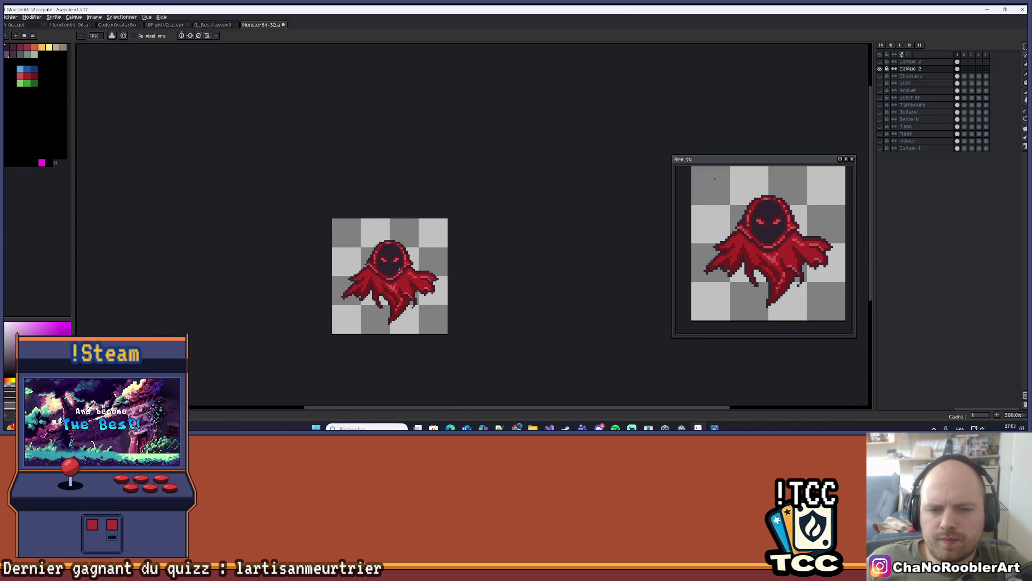
{"action": "scroll", "coordinate": [399, 271], "scroll_direction": "up", "scroll_amount": 10}
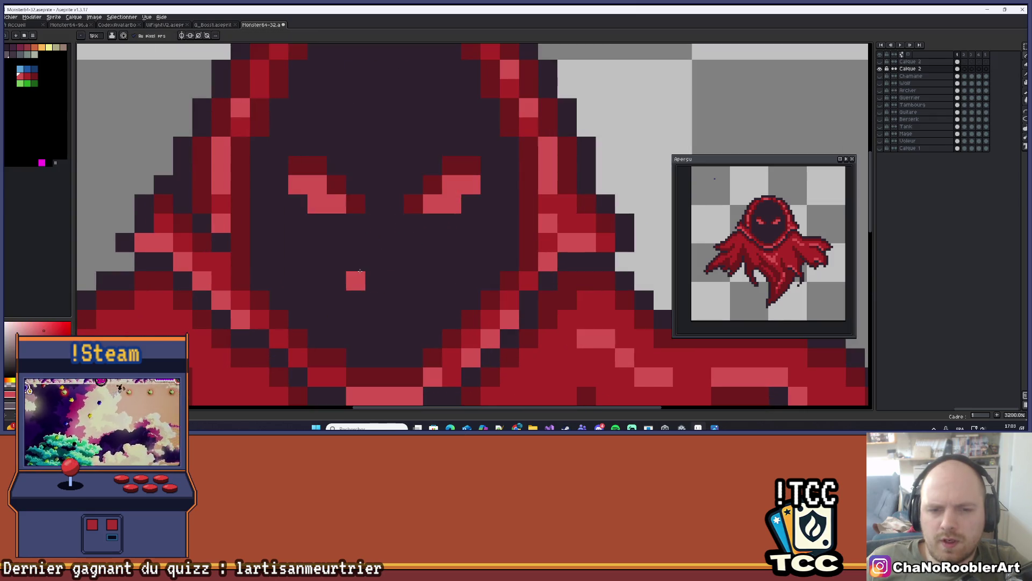
Try a light-red mouth under the eyes, redrawing it as a V-shaped grin.
{"action": "mouse_move", "coordinate": [336, 261]}
{"action": "left_mouse_down"}
{"action": "mouse_move", "coordinate": [370, 307]}
{"action": "mouse_move", "coordinate": [449, 260]}
{"action": "mouse_move", "coordinate": [431, 263]}
{"action": "left_mouse_up"}
{"action": "scroll", "coordinate": [422, 309], "scroll_direction": "down", "scroll_amount": 6}
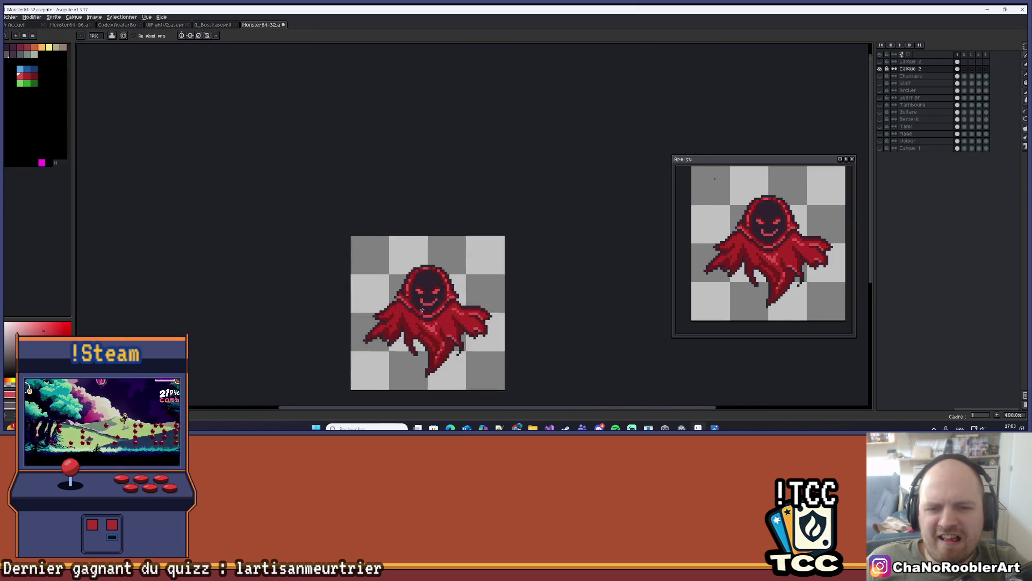
{"action": "scroll", "coordinate": [422, 309], "scroll_direction": "up", "scroll_amount": 8}
{"action": "key", "text": "ctrl+z"}
{"action": "key", "text": "ctrl+z"}
{"action": "left_click_drag", "start_coordinate": [417, 292], "coordinate": [497, 293]}
{"action": "key", "text": "v"}
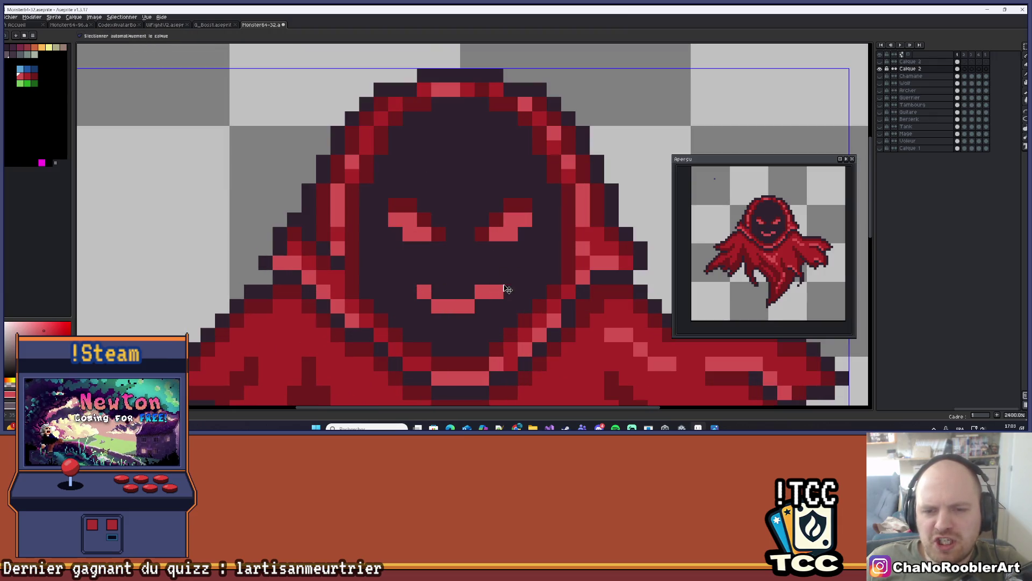
{"action": "key", "text": "ctrl+z"}
{"action": "key", "text": "b"}
{"action": "left_click_drag", "start_coordinate": [423, 291], "coordinate": [499, 290]}
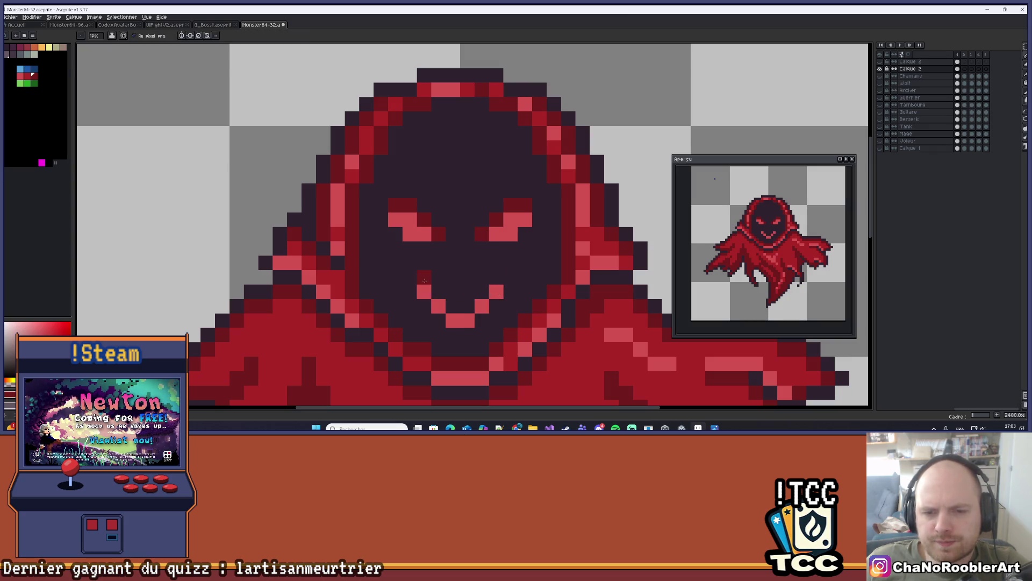
Paint over the mouth below the eyes in the dark hood colour.
{"action": "scroll", "coordinate": [494, 277], "scroll_direction": "down", "scroll_amount": 5}
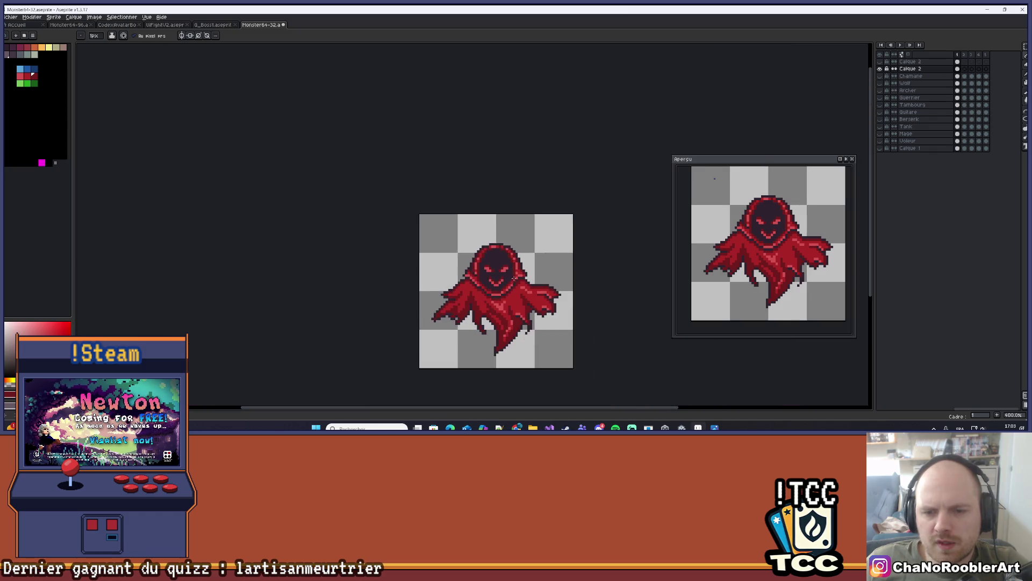
{"action": "scroll", "coordinate": [545, 281], "scroll_direction": "right", "scroll_amount": 2}
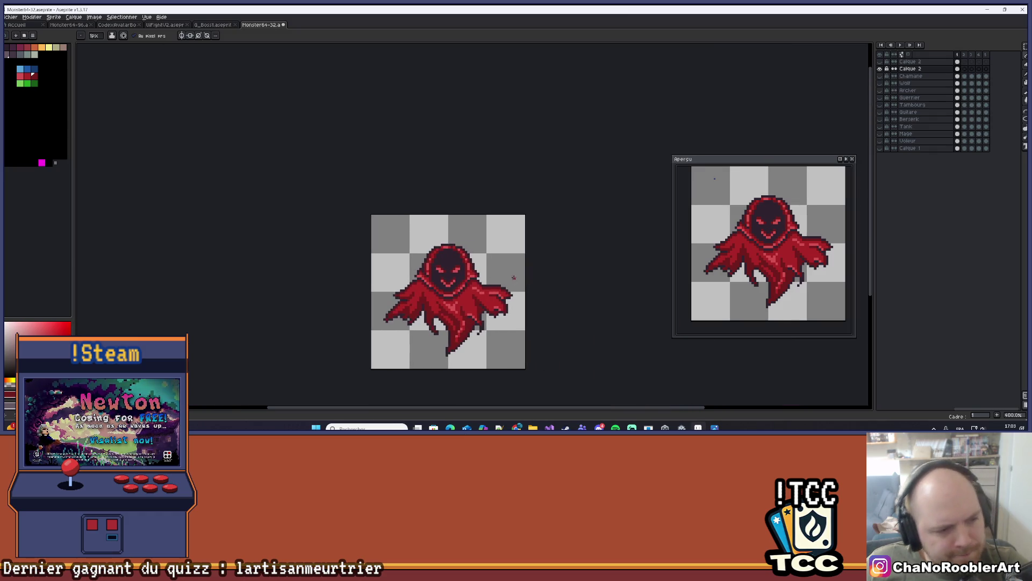
{"action": "scroll", "coordinate": [445, 269], "scroll_direction": "up", "scroll_amount": 5}
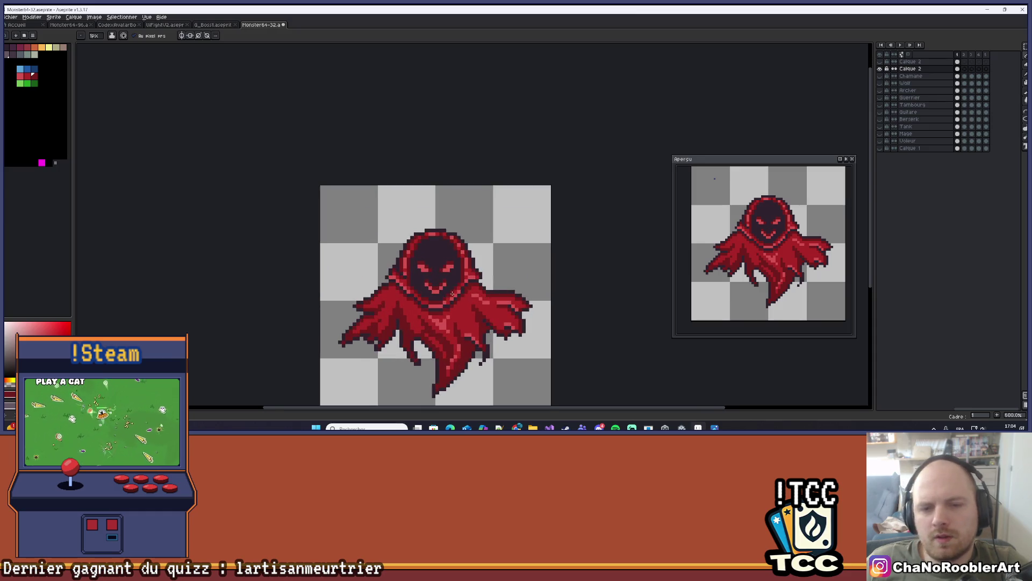
{"action": "scroll", "coordinate": [445, 269], "scroll_direction": "down", "scroll_amount": 2}
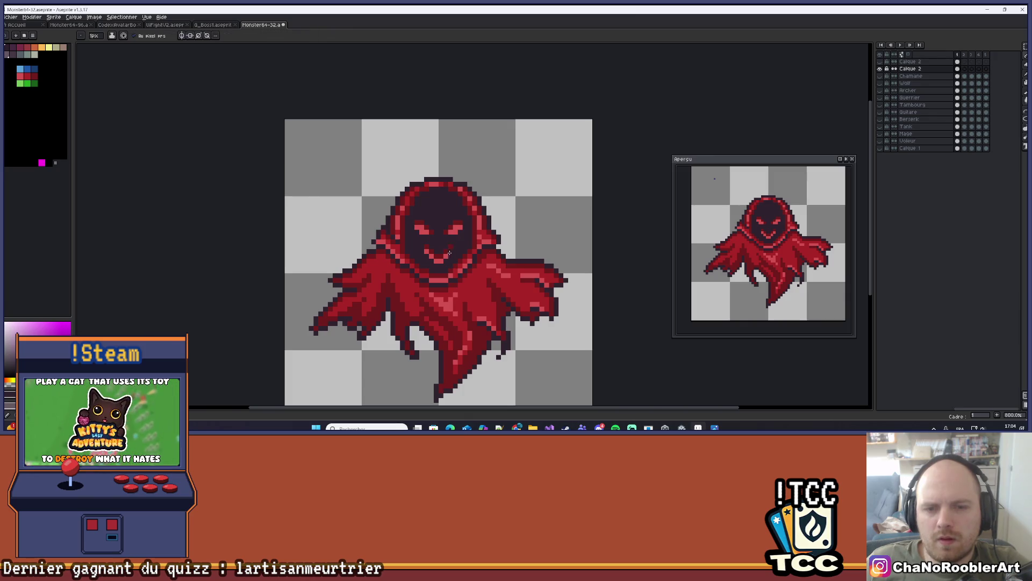
{"action": "key", "text": "v"}
{"action": "key", "text": "b"}
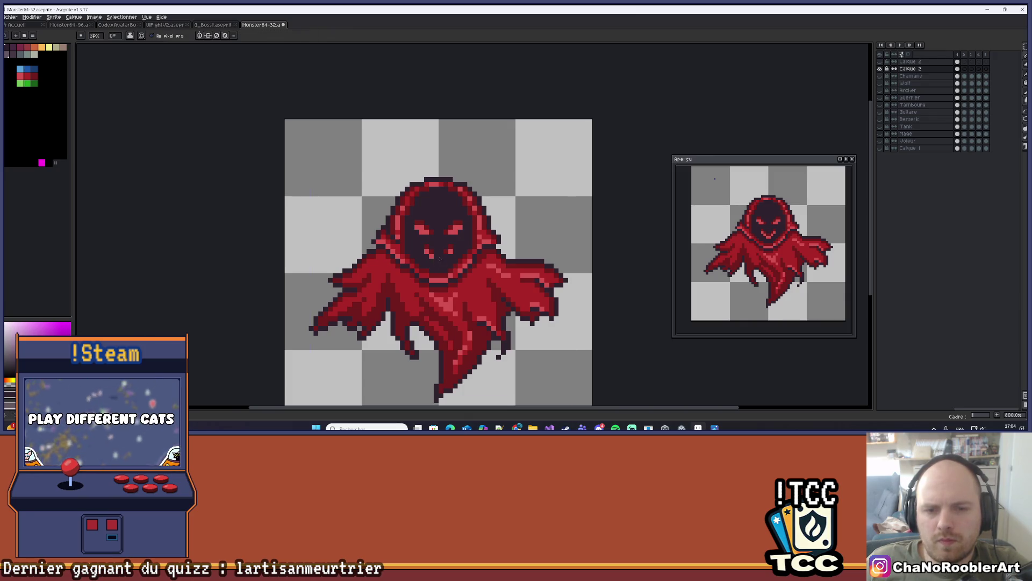
{"action": "scroll", "coordinate": [438, 257], "scroll_direction": "up", "scroll_amount": 3}
{"action": "mouse_move", "coordinate": [432, 265]}
{"action": "left_mouse_down"}
{"action": "mouse_move", "coordinate": [462, 242]}
{"action": "mouse_move", "coordinate": [422, 256]}
{"action": "left_mouse_up"}
{"action": "scroll", "coordinate": [422, 246], "scroll_direction": "down", "scroll_amount": 5}
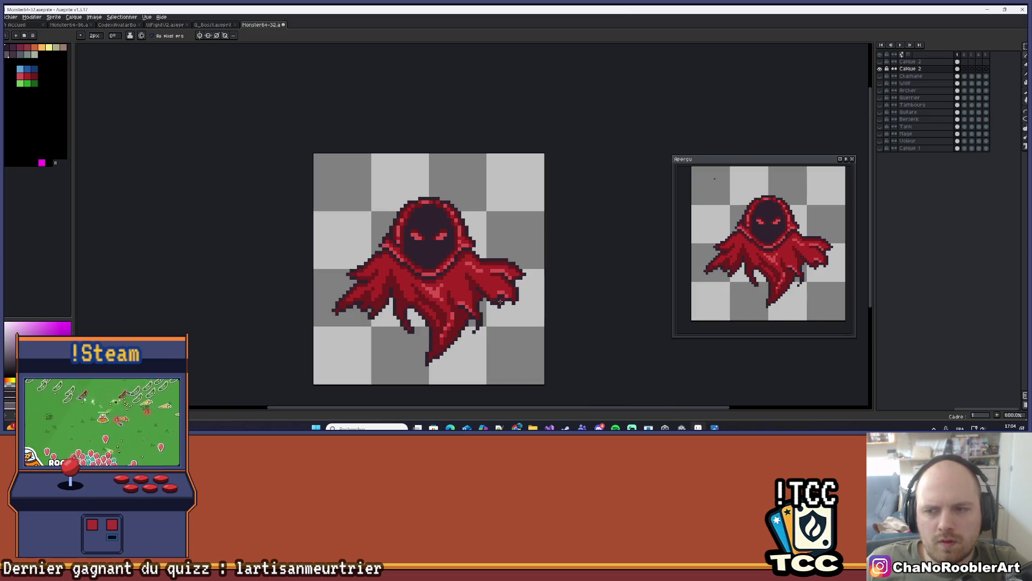
{"action": "left_click_drag", "start_coordinate": [495, 297], "coordinate": [486, 292]}
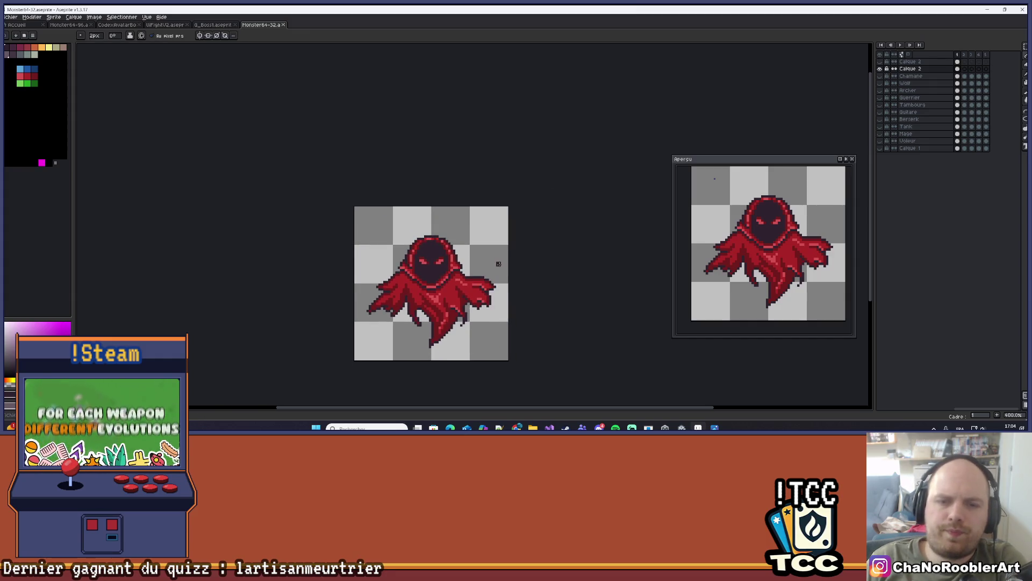
{"action": "scroll", "coordinate": [440, 262], "scroll_direction": "up", "scroll_amount": 6}
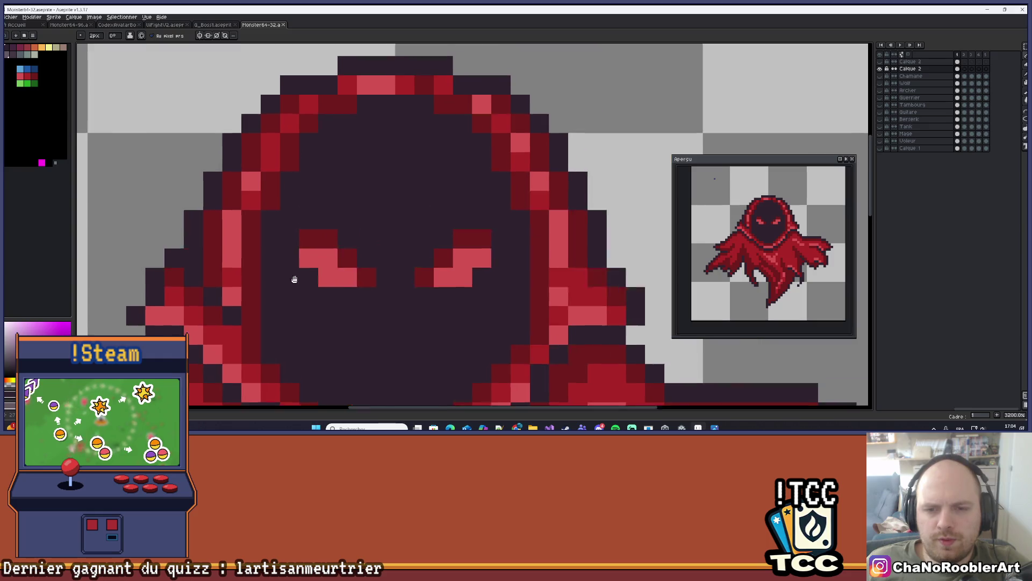
{"action": "key", "text": "alt"}
{"action": "left_click", "coordinate": [386, 246]}
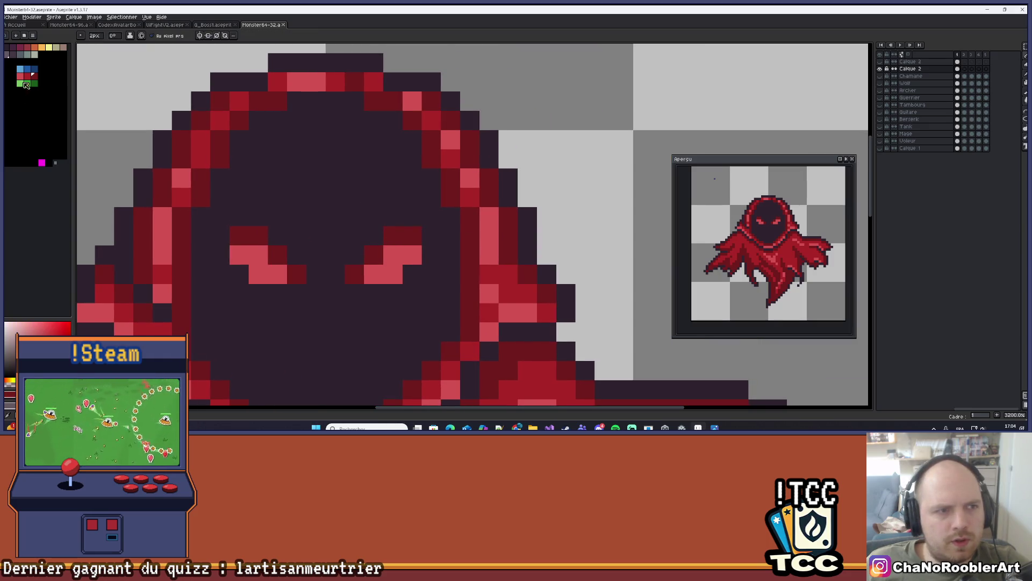
{"action": "left_click", "coordinate": [30, 76]}
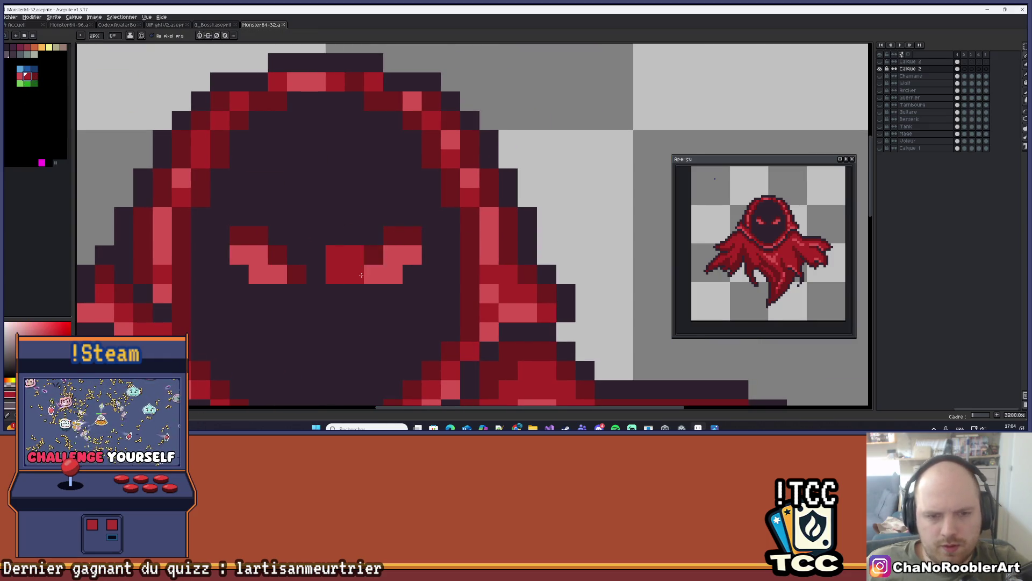
{"action": "left_click", "coordinate": [374, 254]}
{"action": "left_click_drag", "start_coordinate": [394, 236], "coordinate": [413, 235]}
{"action": "left_click", "coordinate": [297, 274]}
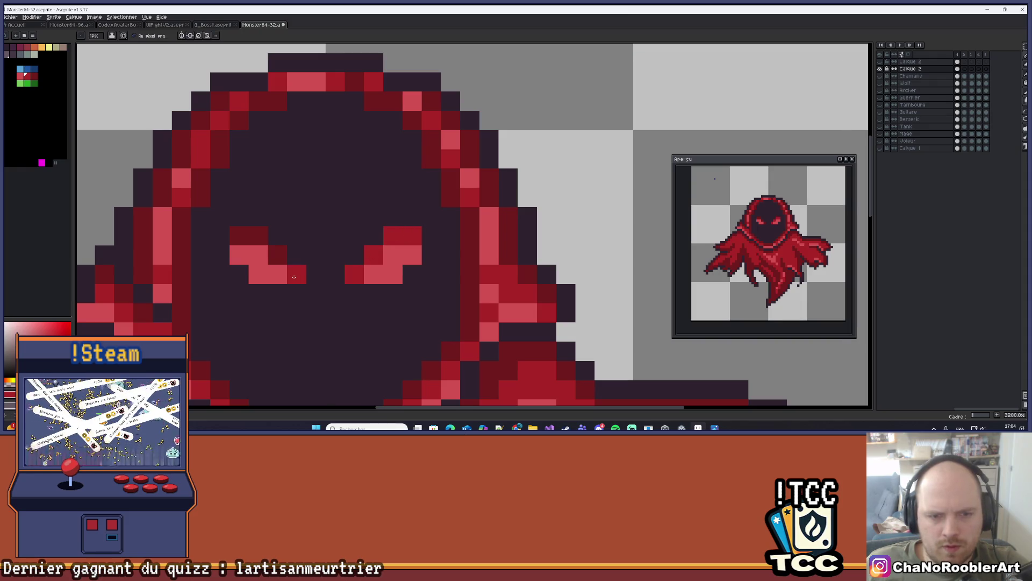
{"action": "left_click", "coordinate": [297, 255]}
{"action": "left_click", "coordinate": [280, 252]}
{"action": "left_click_drag", "start_coordinate": [258, 236], "coordinate": [238, 235]}
{"action": "scroll", "coordinate": [269, 242], "scroll_direction": "down", "scroll_amount": 8}
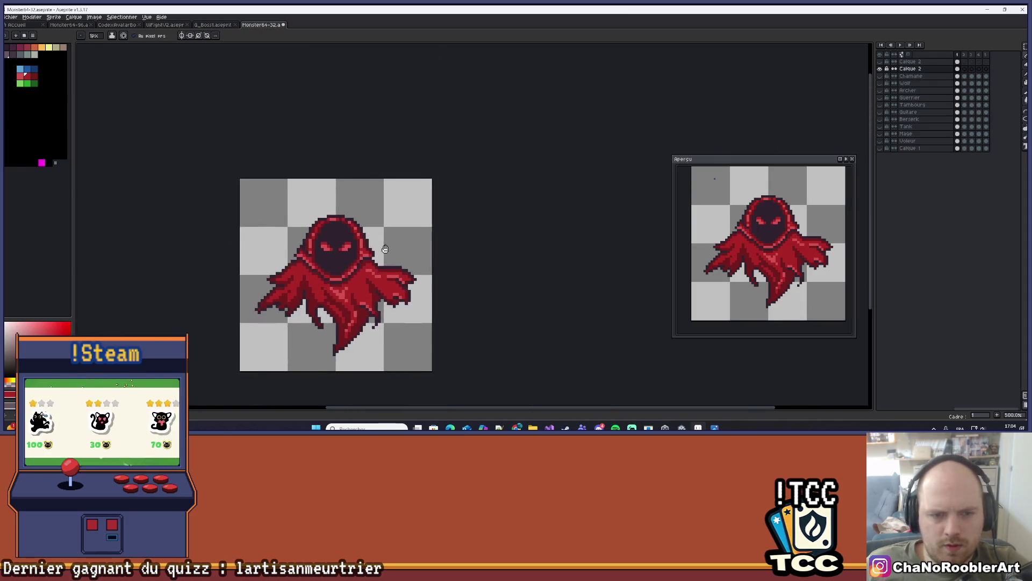
{"action": "scroll", "coordinate": [388, 248], "scroll_direction": "up", "scroll_amount": 3}
{"action": "key", "text": "v"}
{"action": "key", "text": "ctrl+z"}
{"action": "key", "text": "b"}
{"action": "scroll", "coordinate": [354, 262], "scroll_direction": "up", "scroll_amount": 5}
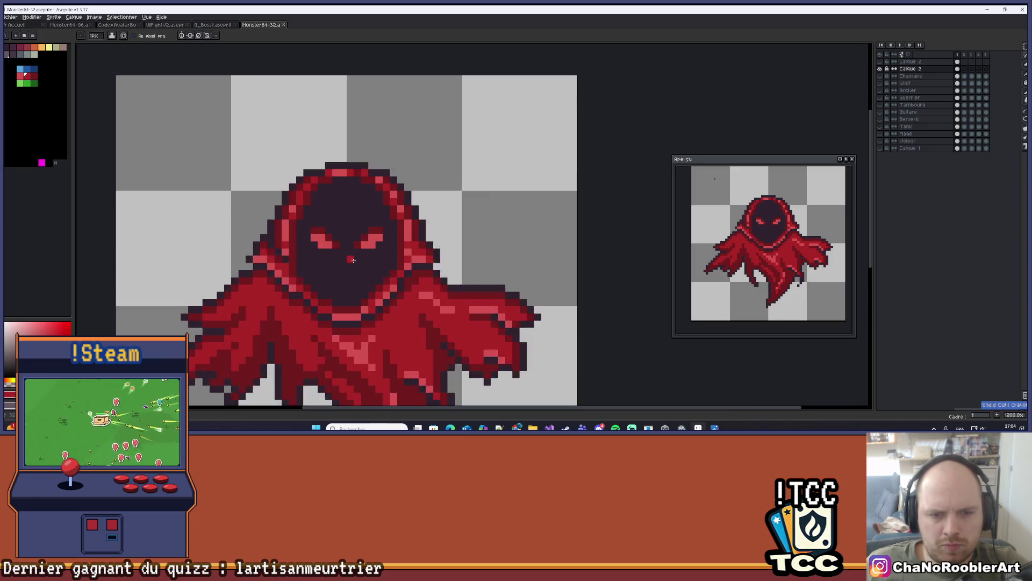
{"action": "left_click", "coordinate": [321, 241]}
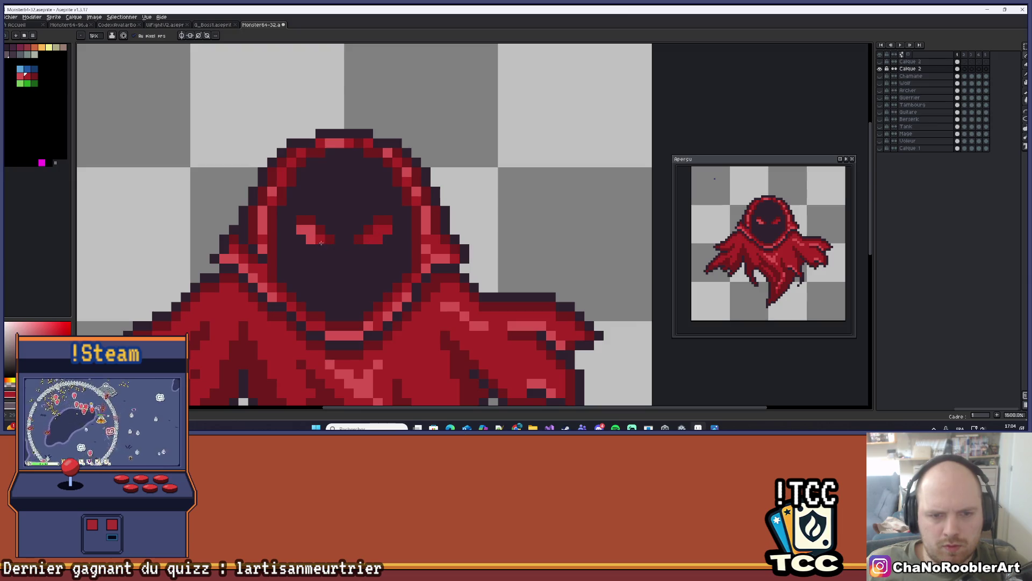
{"action": "left_click_drag", "start_coordinate": [311, 234], "coordinate": [300, 229]}
{"action": "scroll", "coordinate": [322, 242], "scroll_direction": "down", "scroll_amount": 4}
{"action": "scroll", "coordinate": [425, 221], "scroll_direction": "up", "scroll_amount": 6}
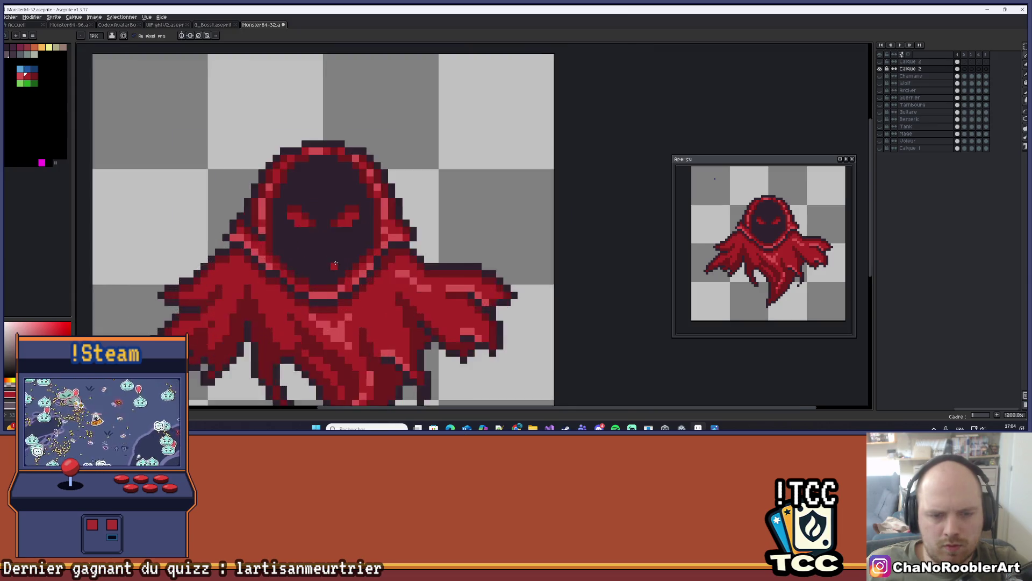
{"action": "key", "text": "i"}
{"action": "left_click", "coordinate": [426, 220]}
{"action": "key", "text": "b"}
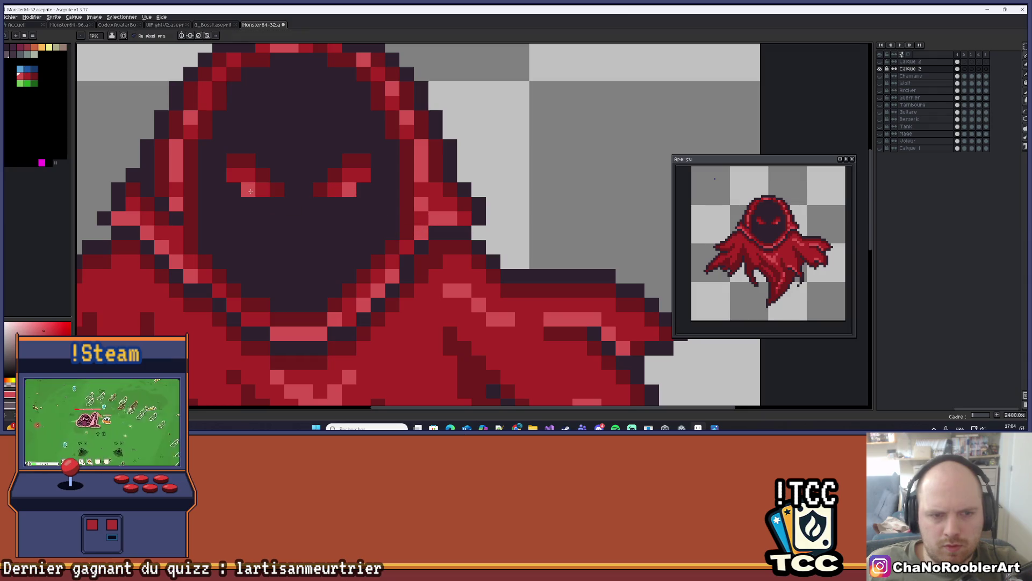
{"action": "scroll", "coordinate": [297, 250], "scroll_direction": "down", "scroll_amount": 6}
{"action": "scroll", "coordinate": [311, 258], "scroll_direction": "down", "scroll_amount": 2}
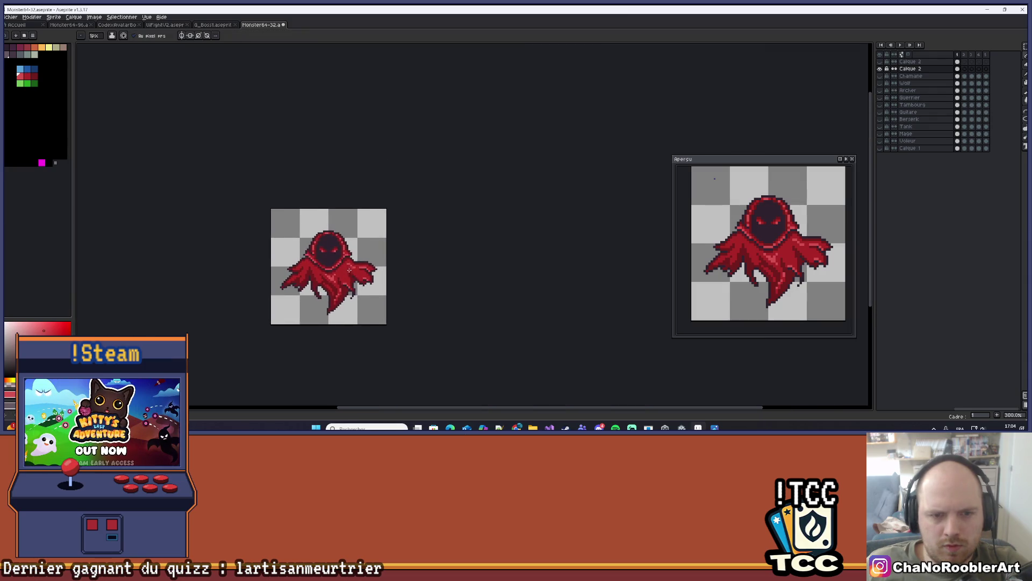
{"action": "scroll", "coordinate": [376, 256], "scroll_direction": "up", "scroll_amount": 9}
{"action": "left_click", "coordinate": [375, 261]}
{"action": "left_click", "coordinate": [260, 262]}
{"action": "left_click", "coordinate": [259, 247]}
{"action": "left_click_drag", "start_coordinate": [274, 261], "coordinate": [289, 260]}
{"action": "scroll", "coordinate": [288, 259], "scroll_direction": "down", "scroll_amount": 5}
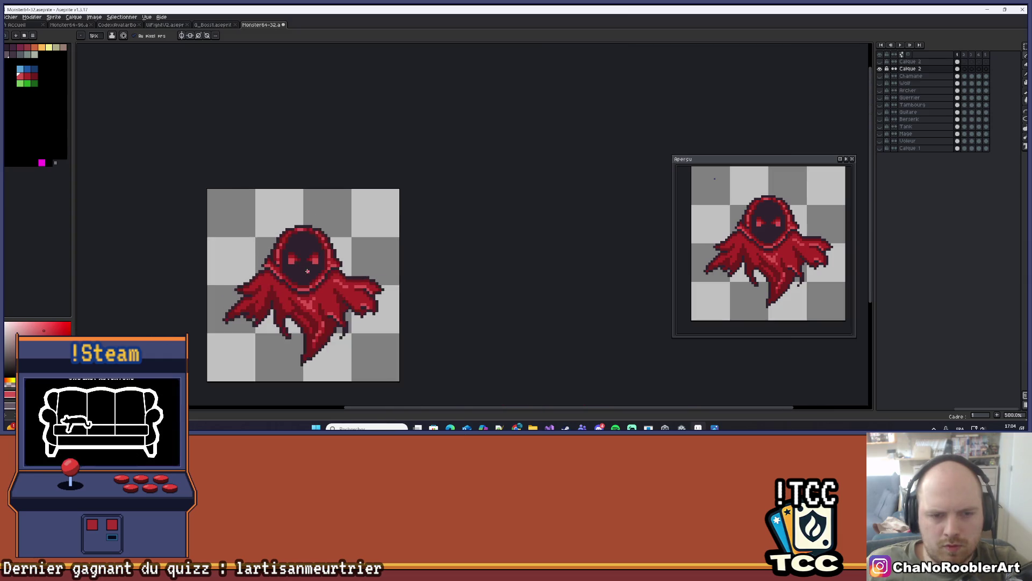
{"action": "scroll", "coordinate": [269, 242], "scroll_direction": "up", "scroll_amount": 5}
{"action": "left_click", "coordinate": [256, 228]}
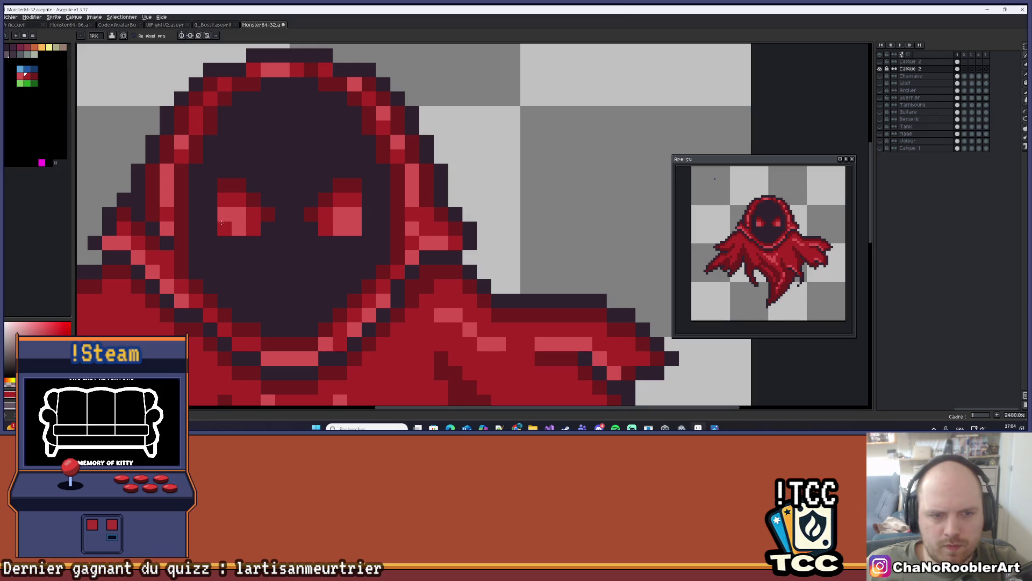
{"action": "scroll", "coordinate": [242, 226], "scroll_direction": "down", "scroll_amount": 6}
{"action": "scroll", "coordinate": [302, 263], "scroll_direction": "down", "scroll_amount": 2}
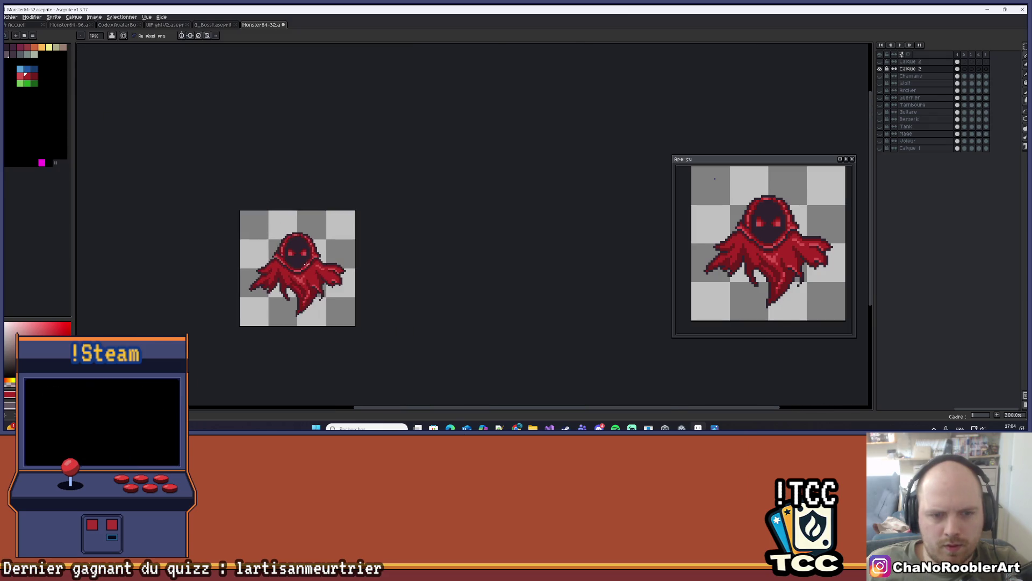
{"action": "scroll", "coordinate": [312, 263], "scroll_direction": "up", "scroll_amount": 2}
{"action": "key", "text": "ctrl+z"}
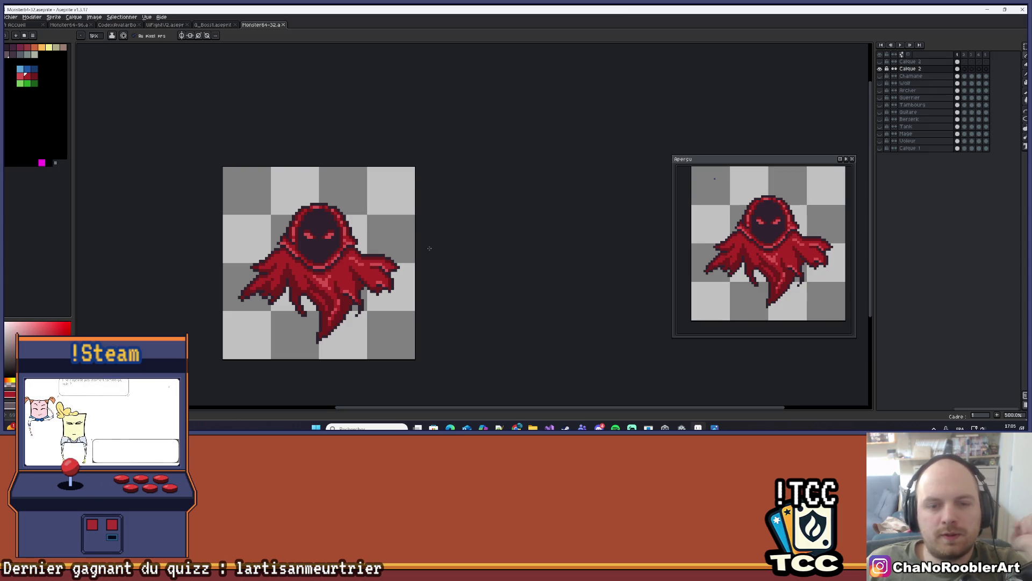
{"action": "scroll", "coordinate": [436, 239], "scroll_direction": "down", "scroll_amount": 1}
{"action": "left_click_drag", "start_coordinate": [411, 246], "coordinate": [443, 247]}
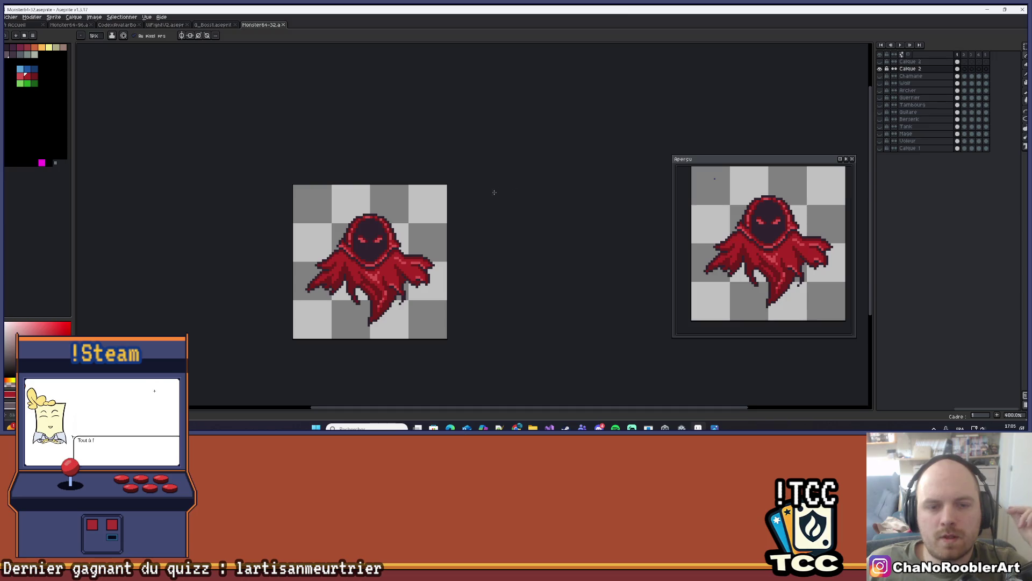
{"action": "scroll", "coordinate": [456, 290], "scroll_direction": "up", "scroll_amount": 1}
{"action": "left_click_drag", "start_coordinate": [461, 286], "coordinate": [494, 254]}
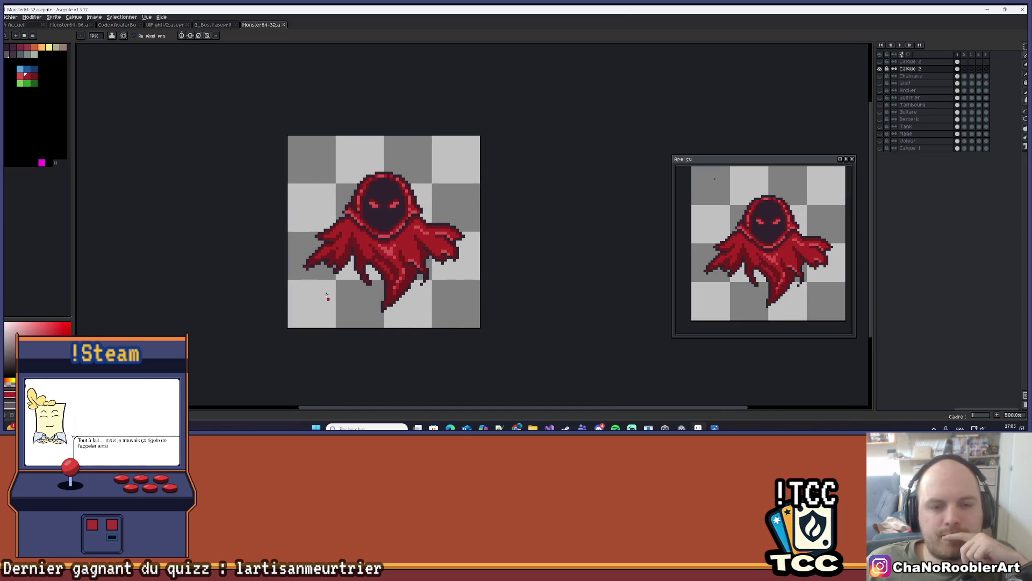
{"action": "left_click_drag", "start_coordinate": [425, 337], "coordinate": [398, 355]}
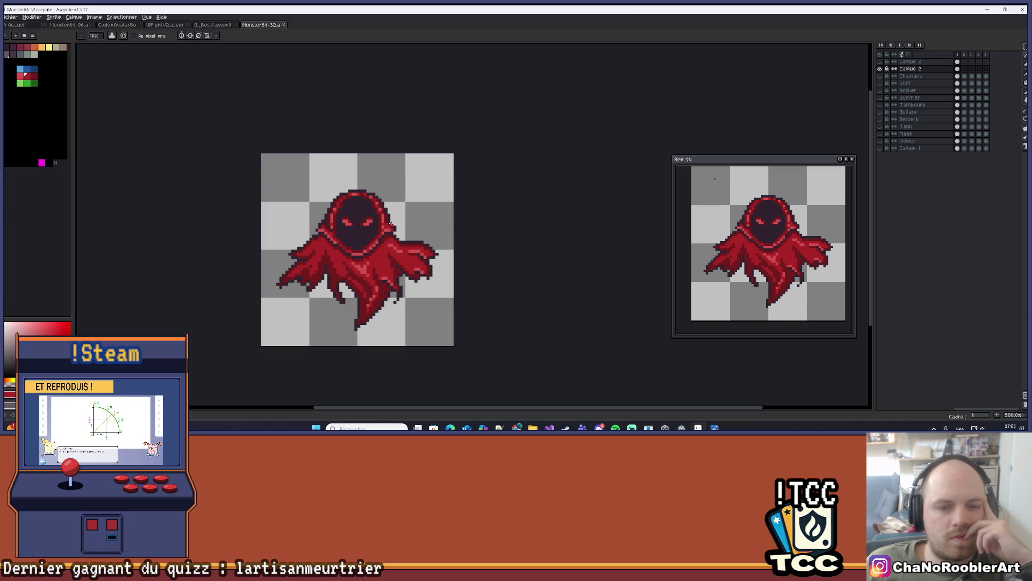
Zoom out of the wraith and switch to Chrome's Saint11 pixel art tutorials.
{"action": "scroll", "coordinate": [392, 224], "scroll_direction": "down", "scroll_amount": 2}
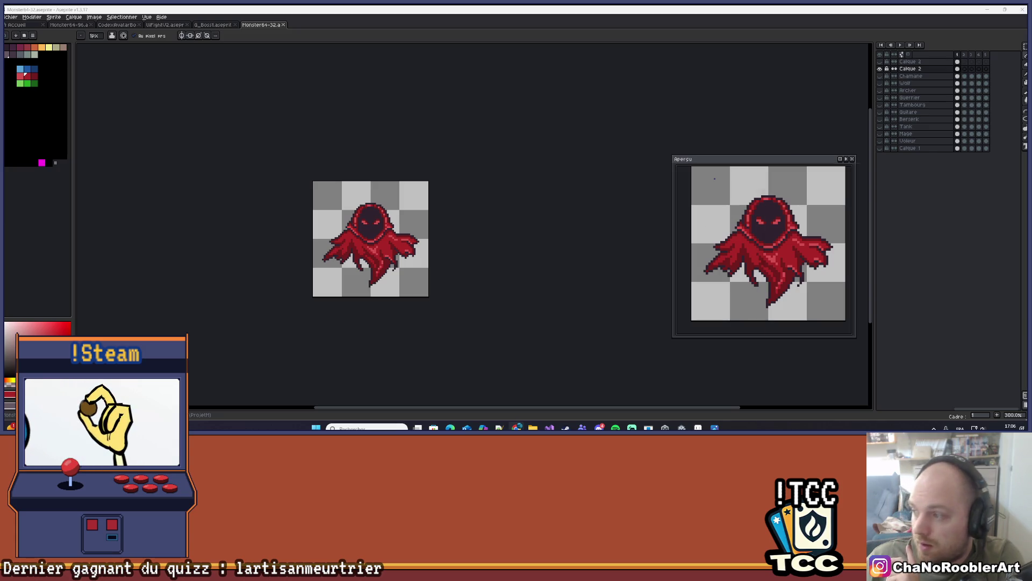
{"action": "key", "text": "alt+Tab"}
Scroll past Breaking Objects and Character Idle down to the Cuteness and Dark Magic Effects sheets.
{"action": "scroll", "coordinate": [575, 213], "scroll_direction": "down", "scroll_amount": 5}
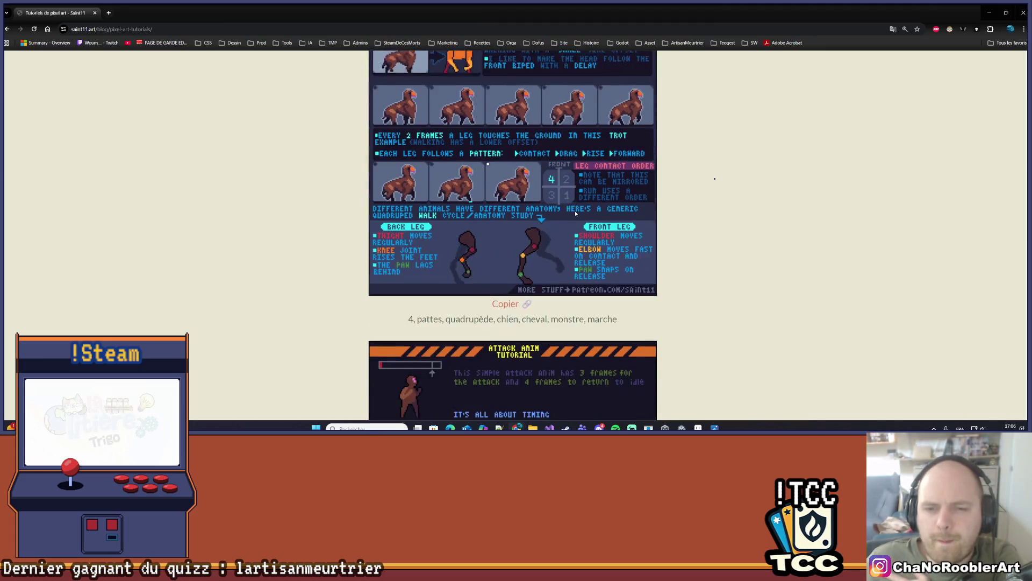
{"action": "scroll", "coordinate": [592, 215], "scroll_direction": "down", "scroll_amount": 3}
{"action": "scroll", "coordinate": [672, 217], "scroll_direction": "up", "scroll_amount": 4}
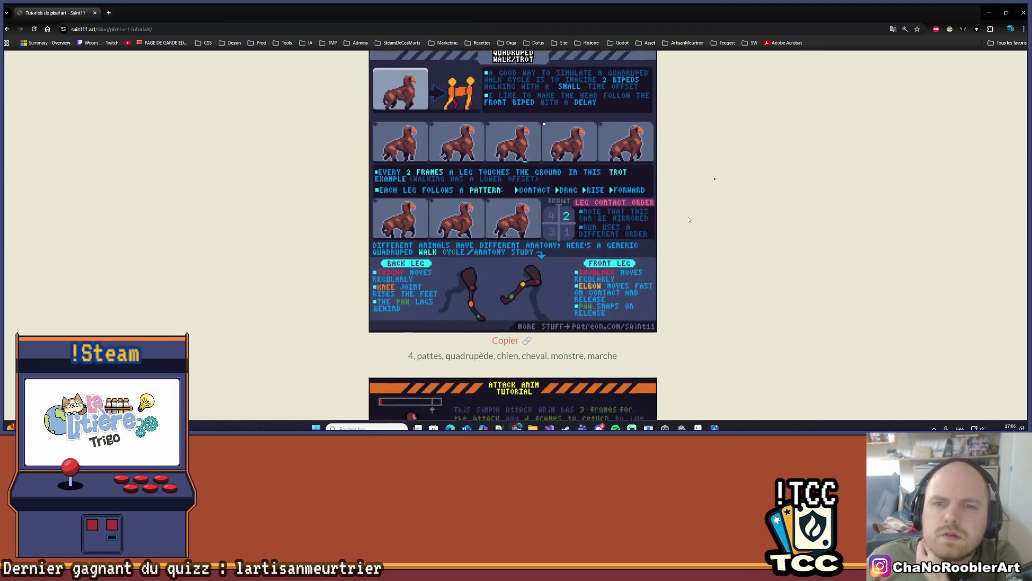
{"action": "scroll", "coordinate": [682, 218], "scroll_direction": "down", "scroll_amount": 10}
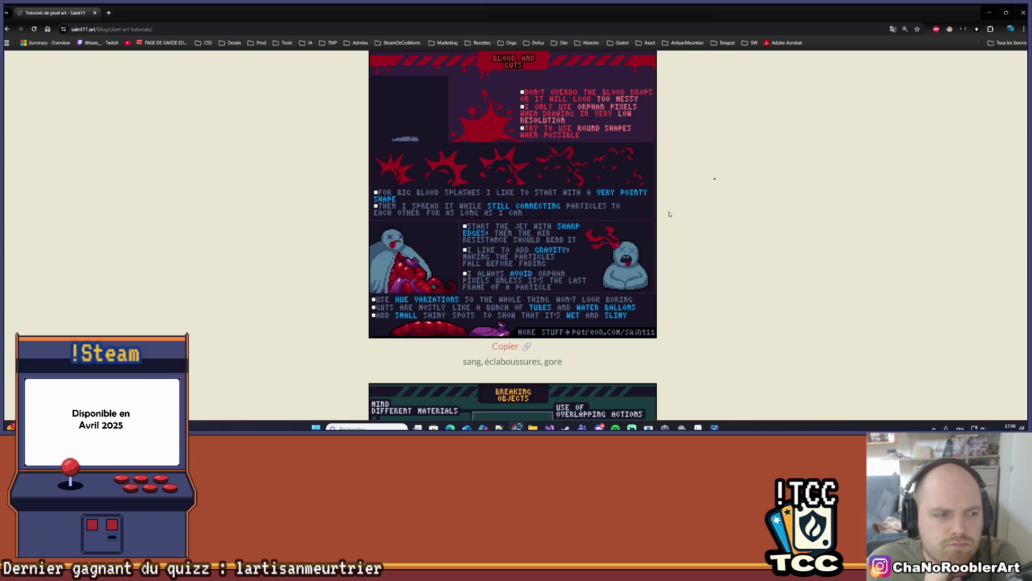
{"action": "scroll", "coordinate": [669, 213], "scroll_direction": "down", "scroll_amount": 5}
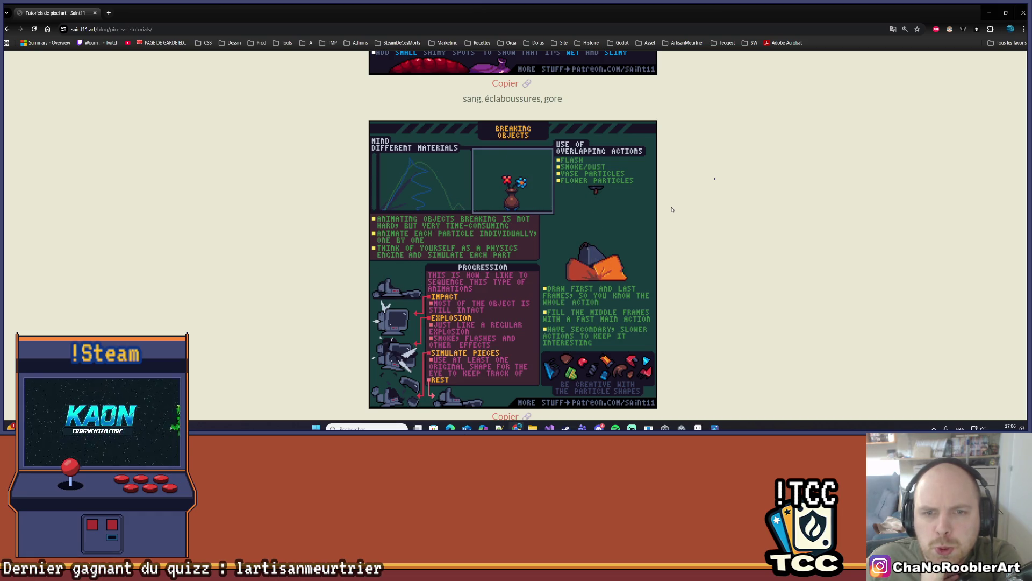
{"action": "scroll", "coordinate": [671, 210], "scroll_direction": "down", "scroll_amount": 5}
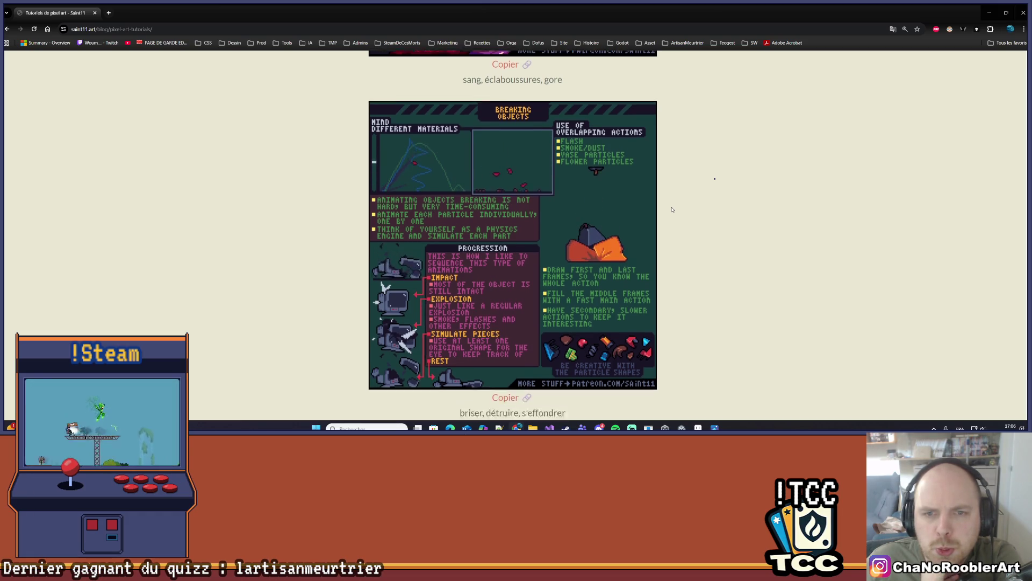
{"action": "scroll", "coordinate": [672, 210], "scroll_direction": "down", "scroll_amount": 7}
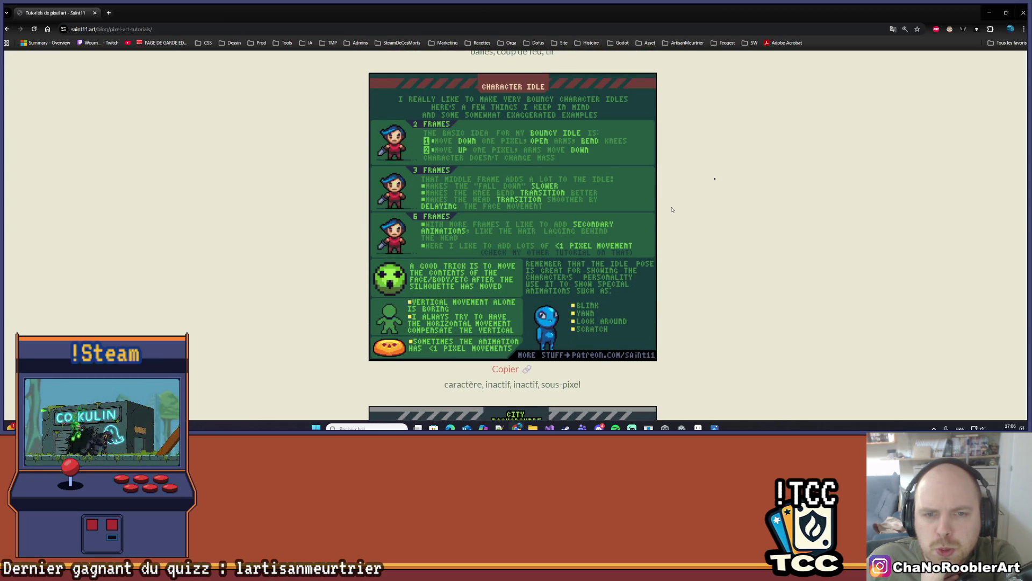
{"action": "scroll", "coordinate": [672, 210], "scroll_direction": "down", "scroll_amount": 5}
{"action": "scroll", "coordinate": [672, 210], "scroll_direction": "down", "scroll_amount": 10}
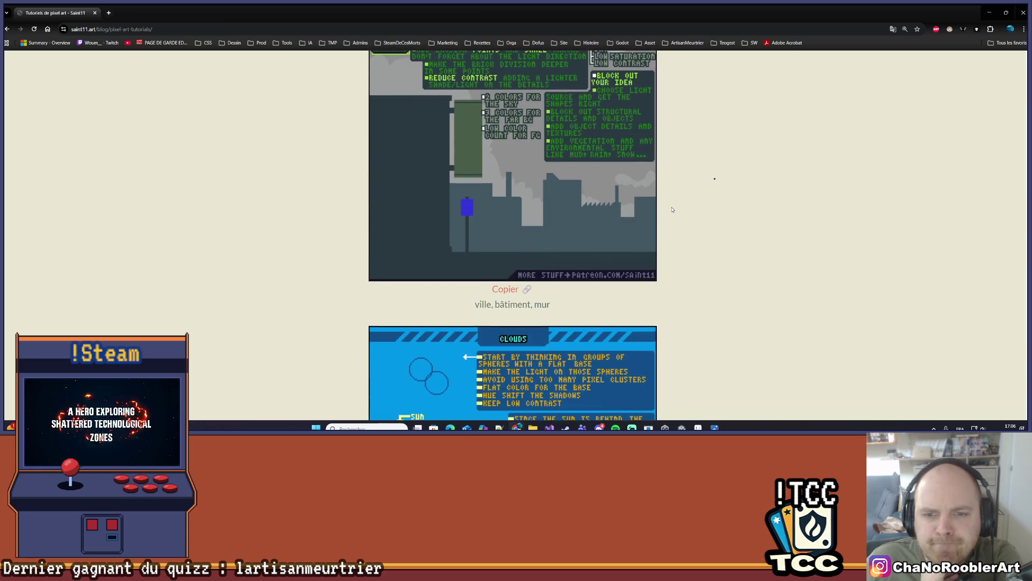
{"action": "scroll", "coordinate": [672, 209], "scroll_direction": "down", "scroll_amount": 2}
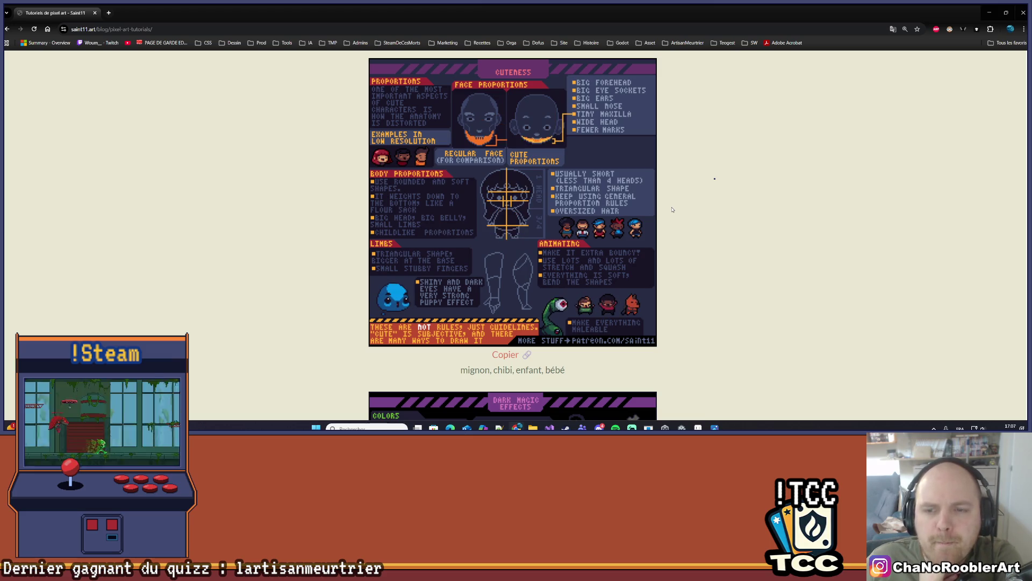
{"action": "scroll", "coordinate": [672, 210], "scroll_direction": "down", "scroll_amount": 2}
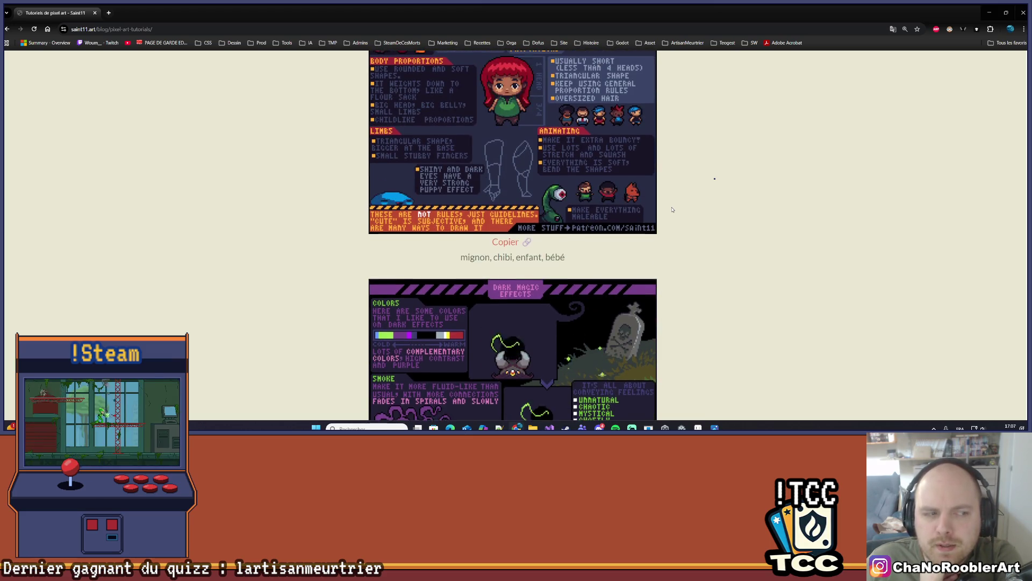
{"action": "scroll", "coordinate": [672, 210], "scroll_direction": "down", "scroll_amount": 4}
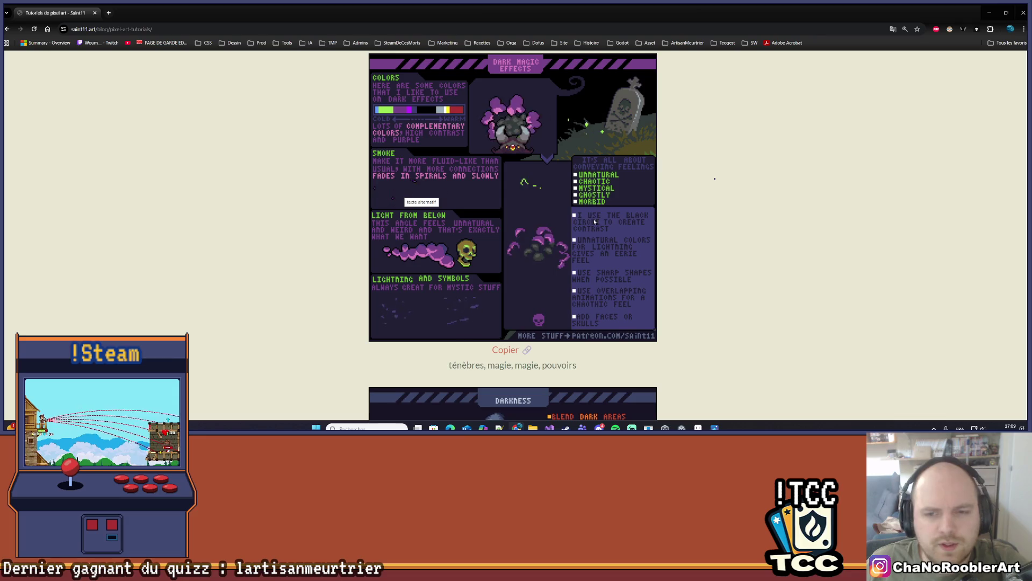
Scroll through the Darkness, Fire and Gems tutorial sheets.
{"action": "scroll", "coordinate": [595, 220], "scroll_direction": "up", "scroll_amount": 2}
{"action": "scroll", "coordinate": [512, 160], "scroll_direction": "down", "scroll_amount": 1}
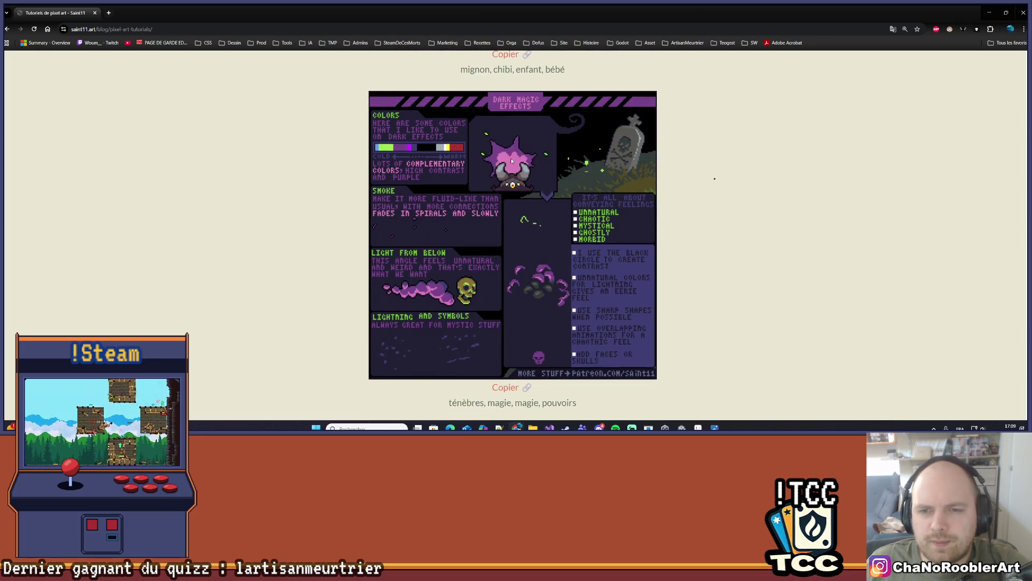
{"action": "scroll", "coordinate": [512, 161], "scroll_direction": "down", "scroll_amount": 3}
{"action": "scroll", "coordinate": [613, 208], "scroll_direction": "up", "scroll_amount": 2}
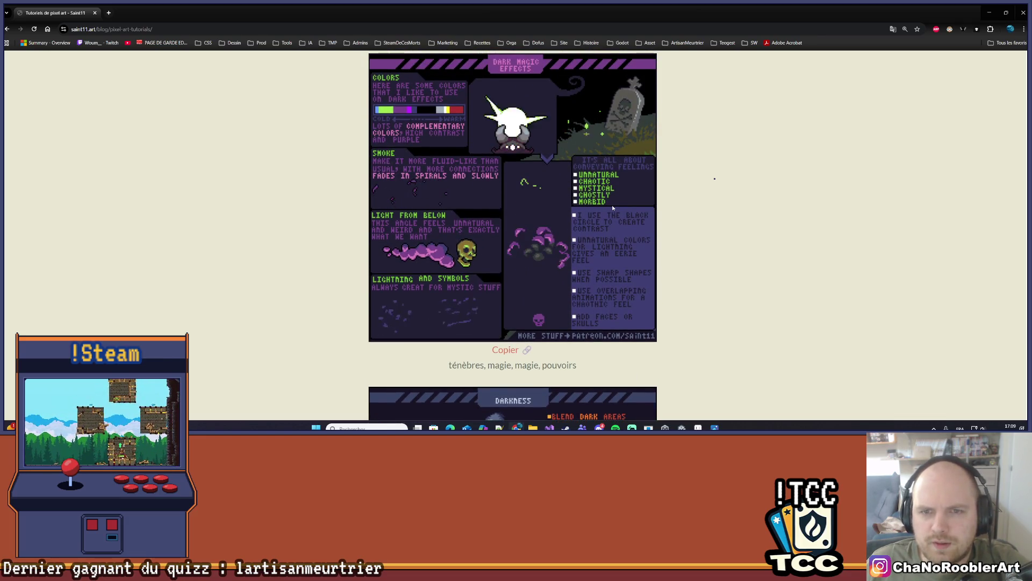
{"action": "scroll", "coordinate": [613, 208], "scroll_direction": "down", "scroll_amount": 6}
{"action": "scroll", "coordinate": [613, 207], "scroll_direction": "up", "scroll_amount": 2}
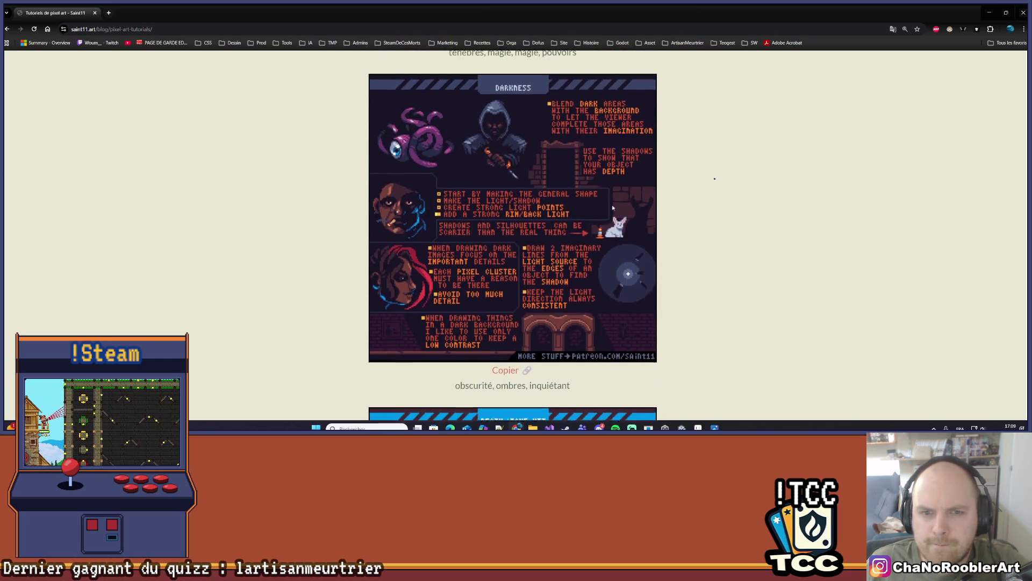
{"action": "scroll", "coordinate": [613, 208], "scroll_direction": "down", "scroll_amount": 12}
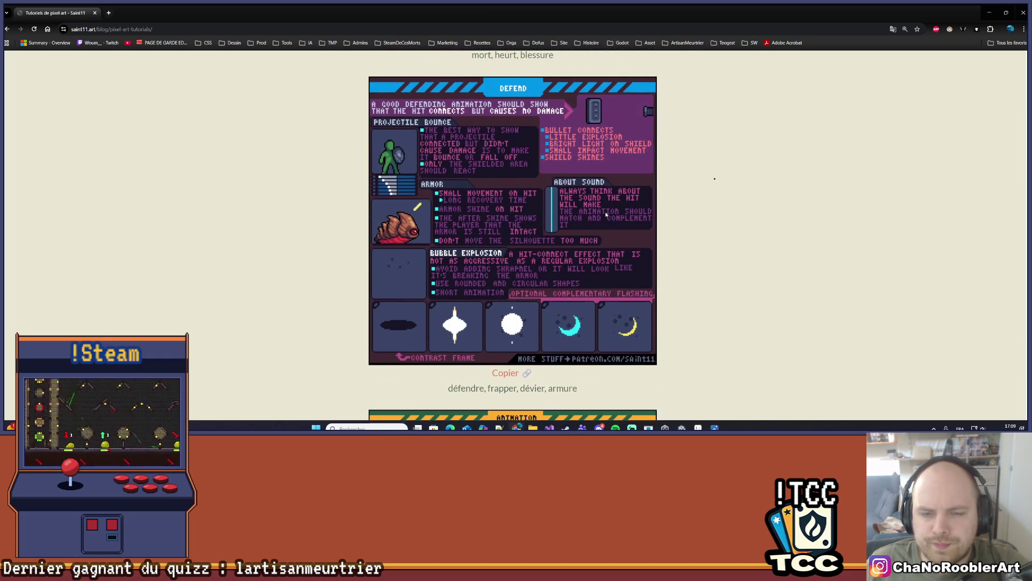
{"action": "scroll", "coordinate": [606, 215], "scroll_direction": "down", "scroll_amount": 5}
{"action": "scroll", "coordinate": [648, 260], "scroll_direction": "down", "scroll_amount": 13}
{"action": "scroll", "coordinate": [640, 259], "scroll_direction": "down", "scroll_amount": 6}
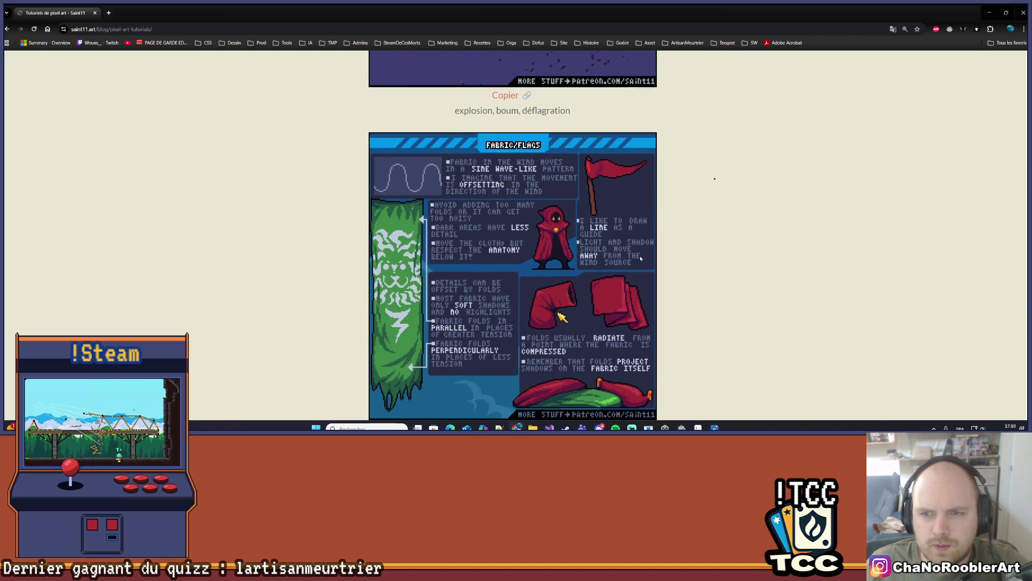
{"action": "scroll", "coordinate": [685, 224], "scroll_direction": "down", "scroll_amount": 1}
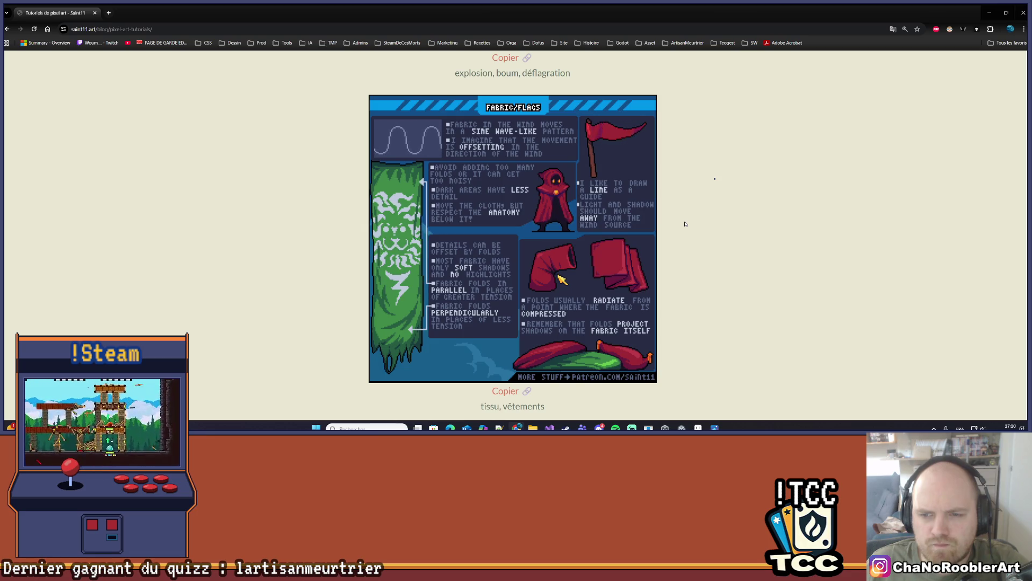
{"action": "scroll", "coordinate": [685, 223], "scroll_direction": "down", "scroll_amount": 1}
{"action": "scroll", "coordinate": [677, 226], "scroll_direction": "up", "scroll_amount": 1}
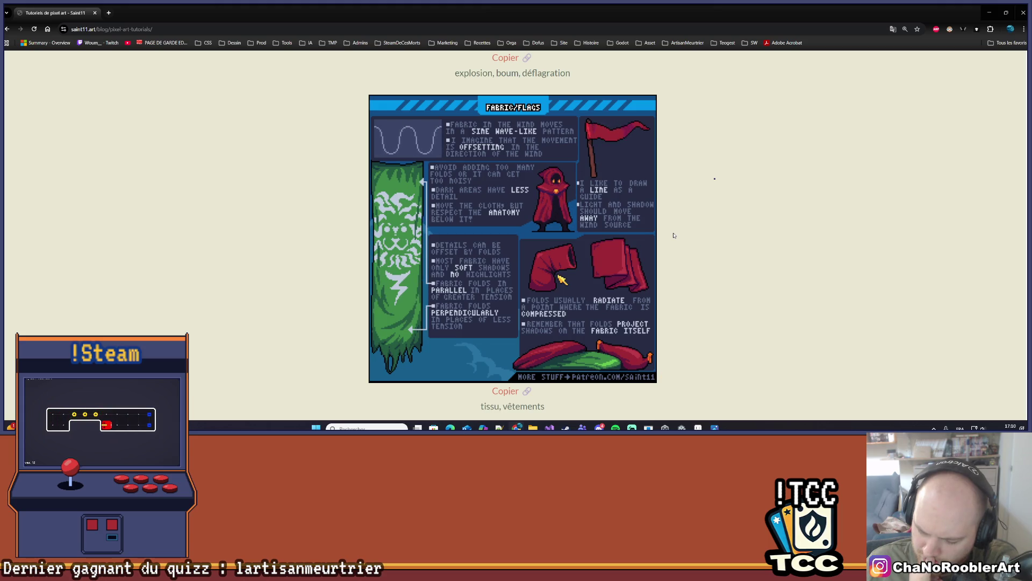
Return to the Fabric/Flags sheet and shrink the browser to reveal Aseprite.
{"action": "scroll", "coordinate": [675, 236], "scroll_direction": "down", "scroll_amount": 1}
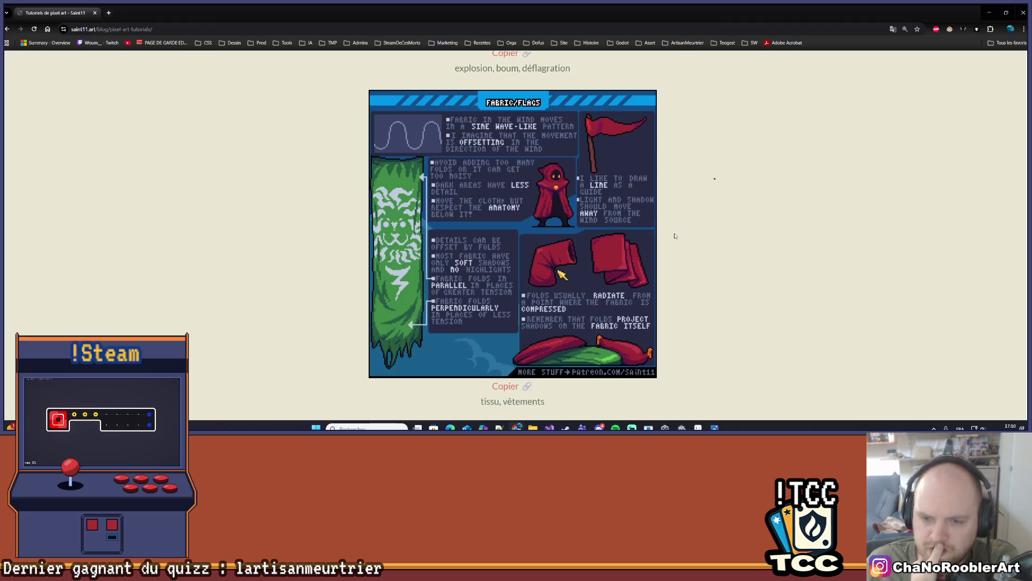
{"action": "scroll", "coordinate": [675, 236], "scroll_direction": "down", "scroll_amount": 4}
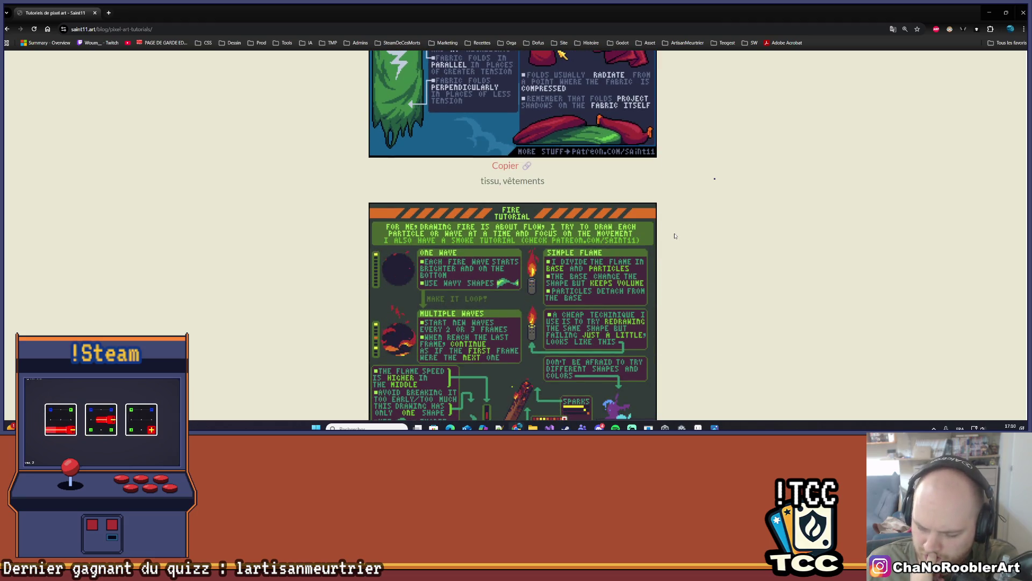
{"action": "scroll", "coordinate": [675, 236], "scroll_direction": "down", "scroll_amount": 2}
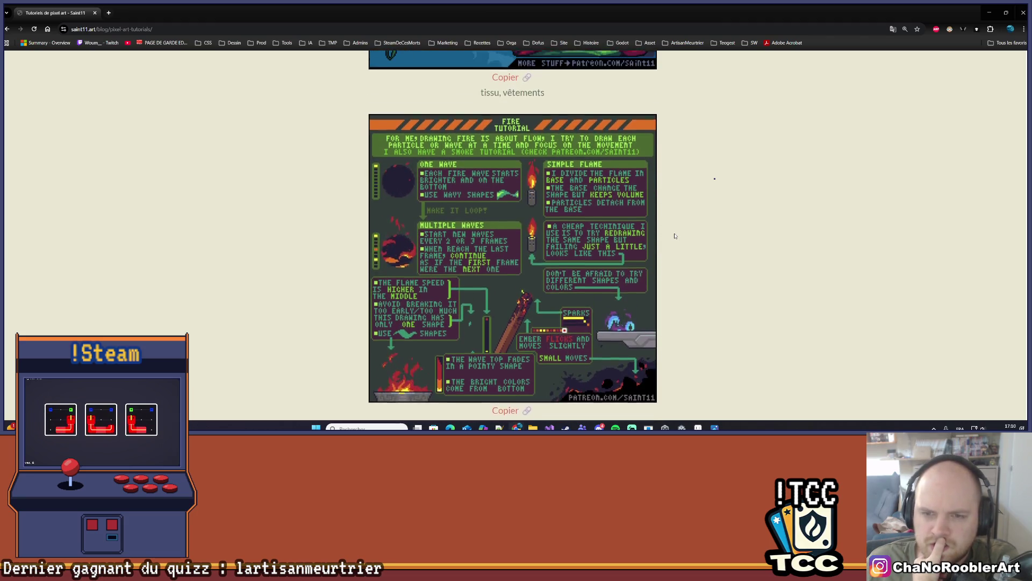
{"action": "scroll", "coordinate": [676, 236], "scroll_direction": "up", "scroll_amount": 1}
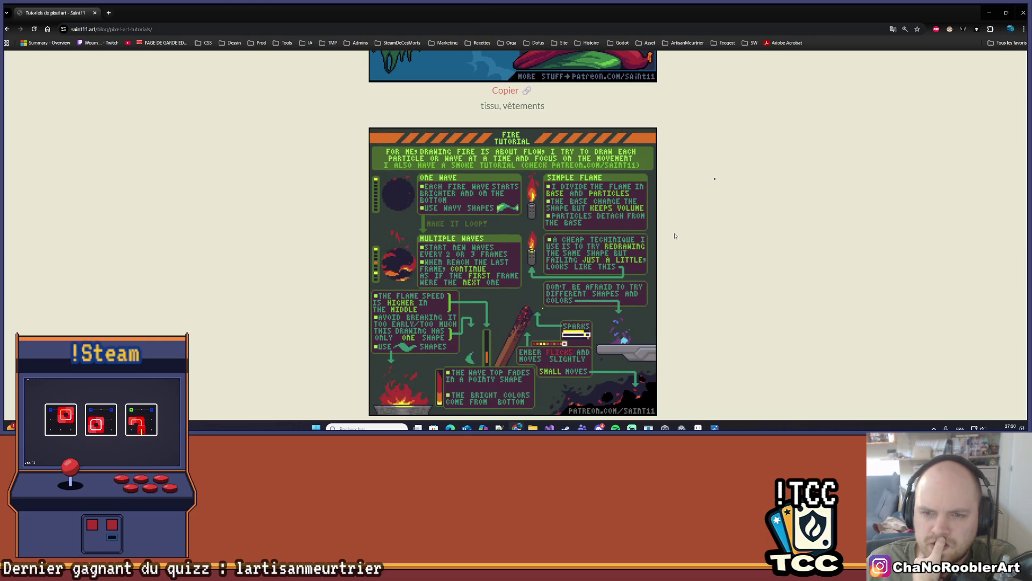
{"action": "scroll", "coordinate": [675, 236], "scroll_direction": "down", "scroll_amount": 3}
{"action": "scroll", "coordinate": [675, 236], "scroll_direction": "down", "scroll_amount": 15}
{"action": "scroll", "coordinate": [676, 237], "scroll_direction": "down", "scroll_amount": 18}
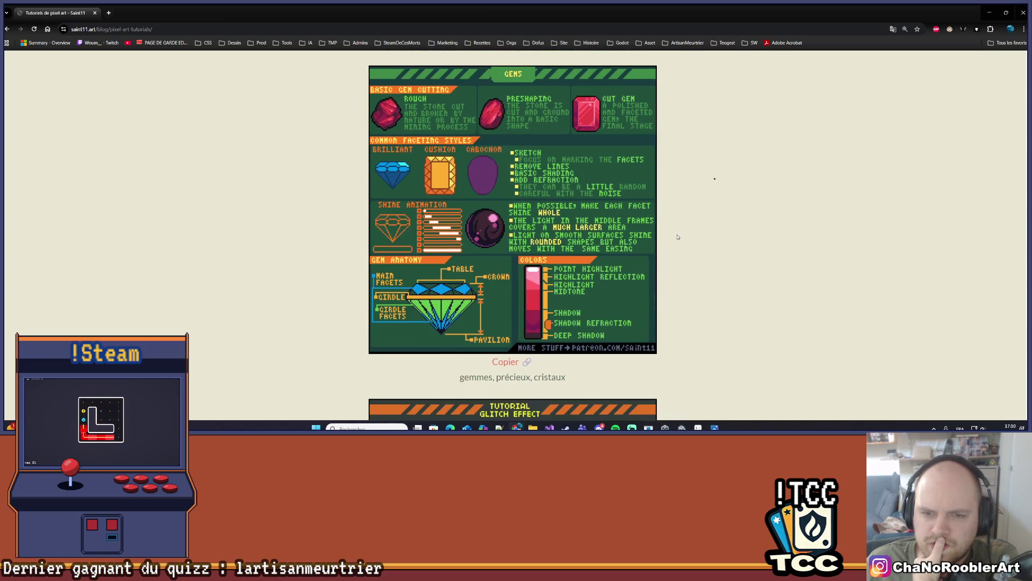
{"action": "scroll", "coordinate": [678, 237], "scroll_direction": "down", "scroll_amount": 12}
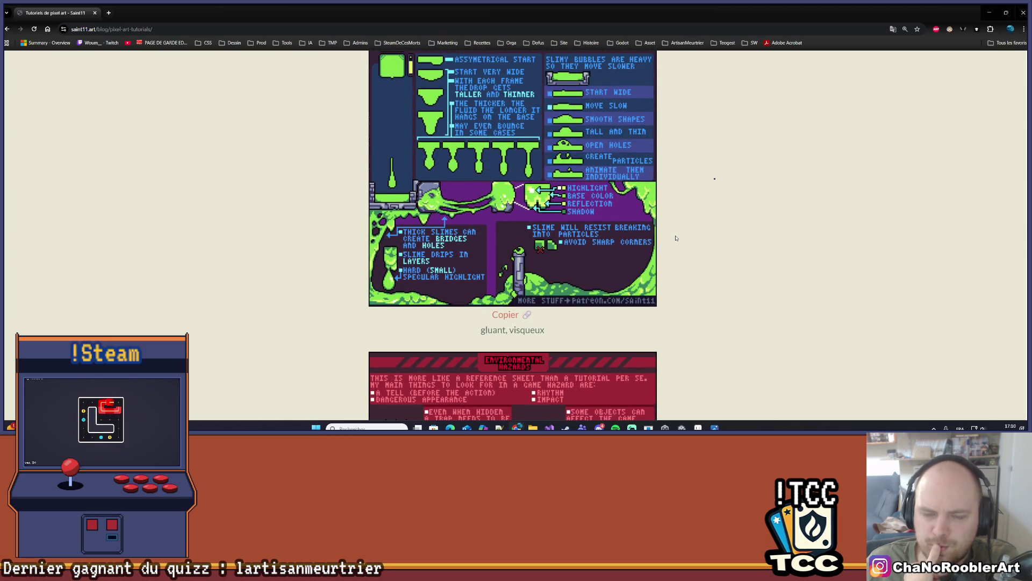
{"action": "scroll", "coordinate": [676, 238], "scroll_direction": "down", "scroll_amount": 2}
{"action": "scroll", "coordinate": [676, 239], "scroll_direction": "up", "scroll_amount": 20}
{"action": "scroll", "coordinate": [675, 242], "scroll_direction": "down", "scroll_amount": 20}
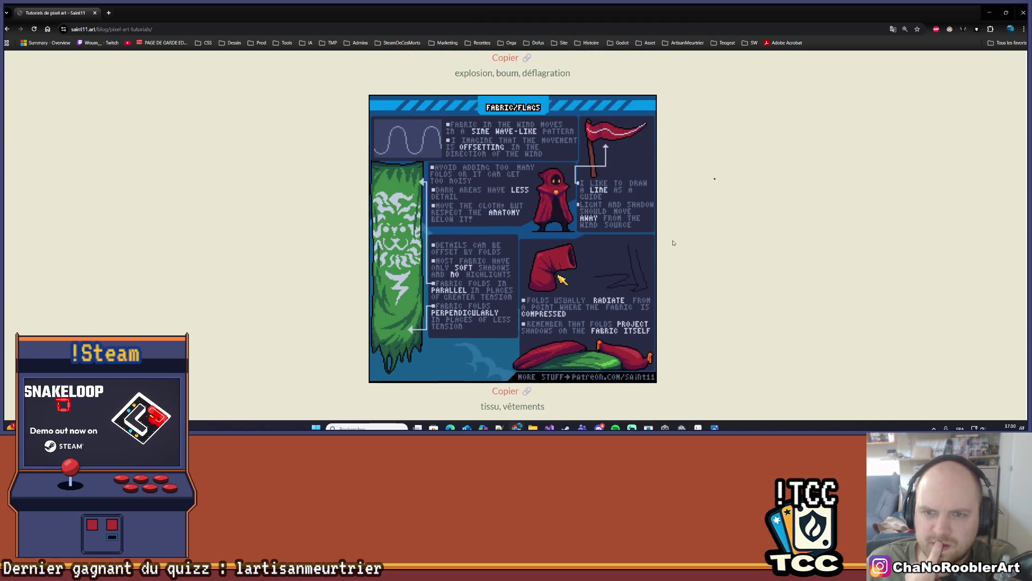
{"action": "left_click_drag", "start_coordinate": [968, 12], "coordinate": [1017, 101]}
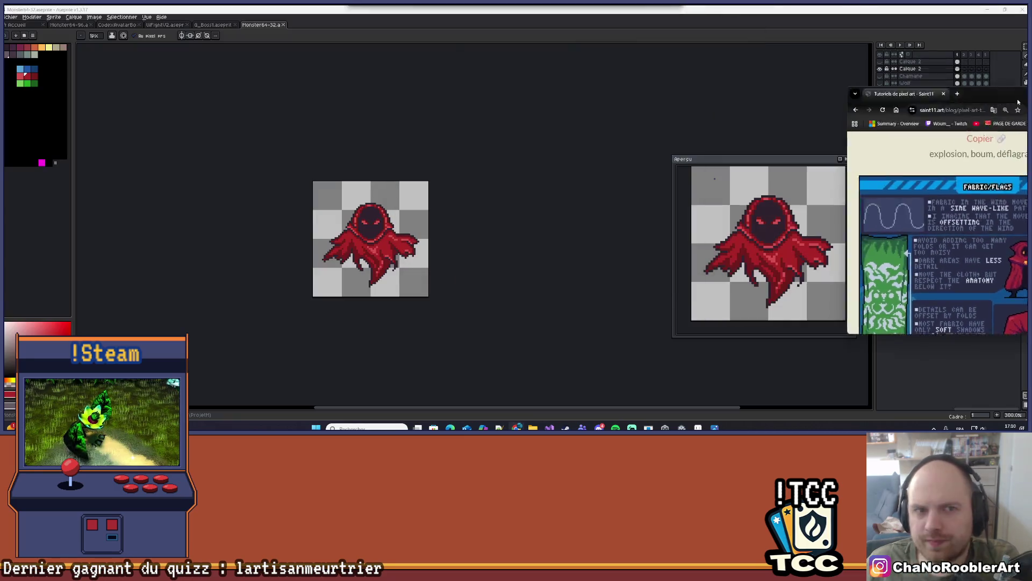
Close the tutorial browser window, zoom the canvas to 600% and pan the wraith.
{"action": "left_click", "coordinate": [1017, 102]}
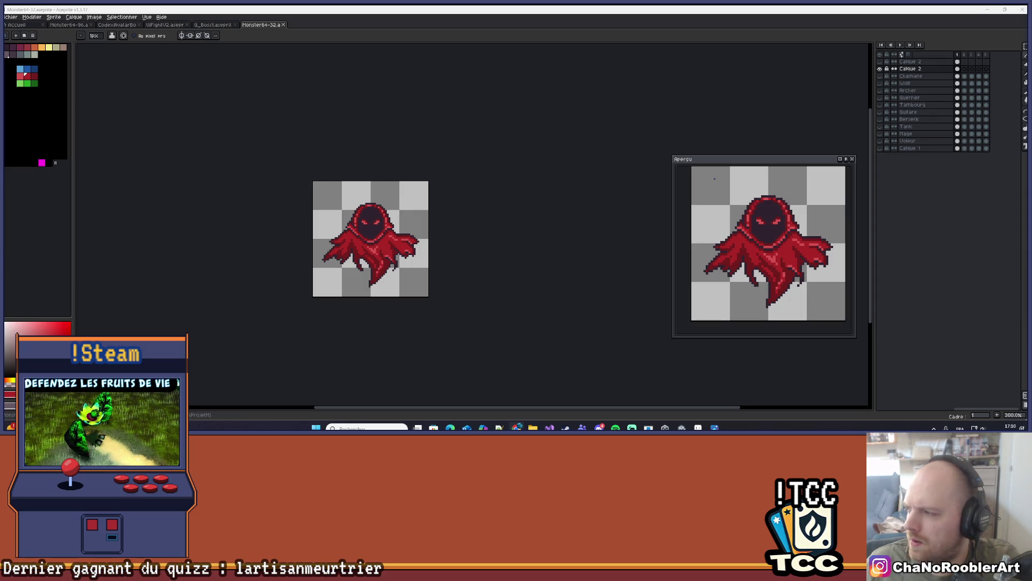
{"action": "scroll", "coordinate": [507, 196], "scroll_direction": "up", "scroll_amount": 3}
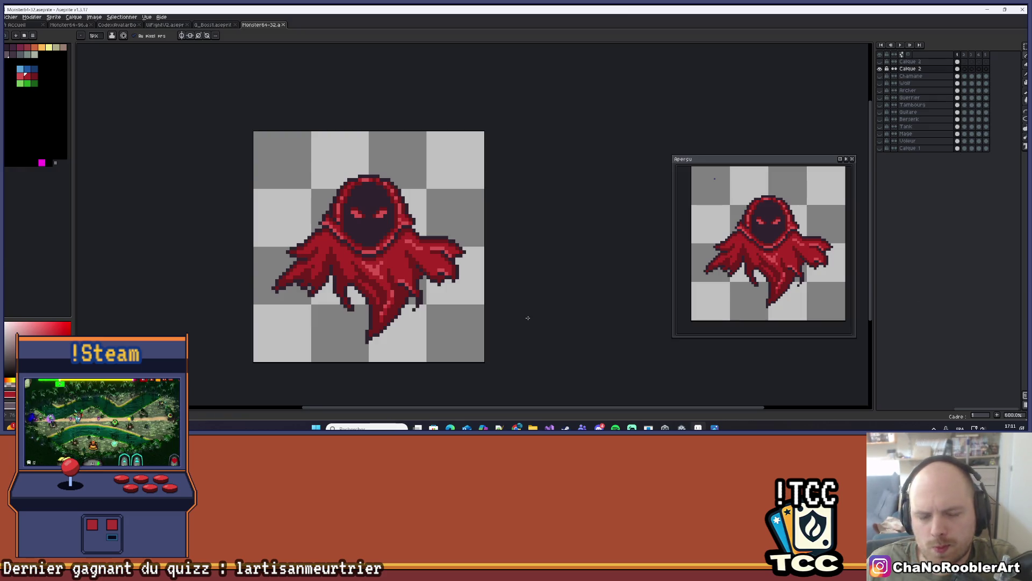
{"action": "left_click_drag", "start_coordinate": [482, 339], "coordinate": [515, 336]}
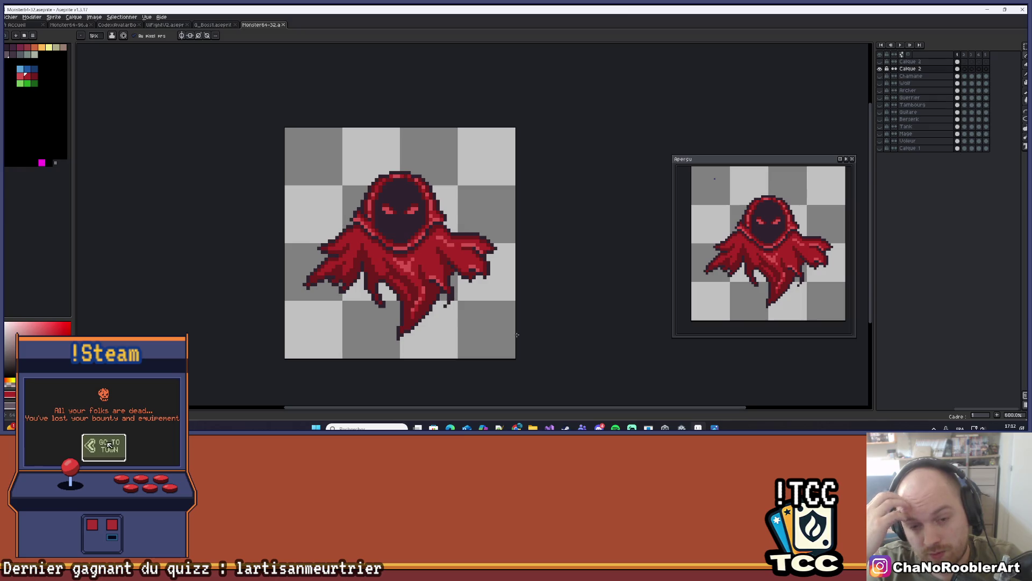
{"action": "scroll", "coordinate": [517, 335], "scroll_direction": "up", "scroll_amount": 1}
{"action": "left_click", "coordinate": [910, 76]}
{"action": "left_click", "coordinate": [882, 80]}
{"action": "left_click", "coordinate": [880, 83]}
{"action": "left_click", "coordinate": [880, 76]}
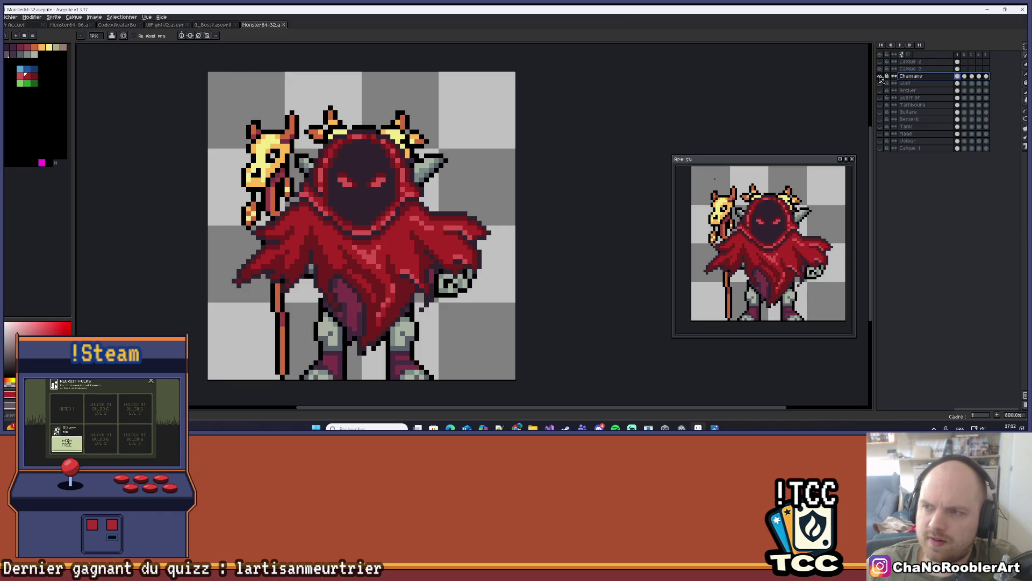
{"action": "left_click", "coordinate": [901, 43]}
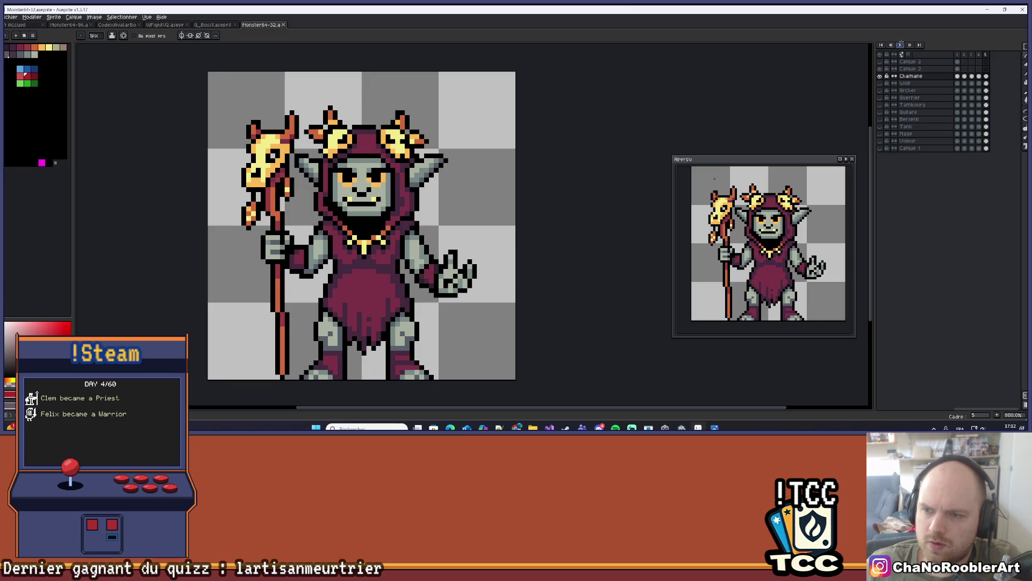
{"action": "left_click", "coordinate": [959, 70]}
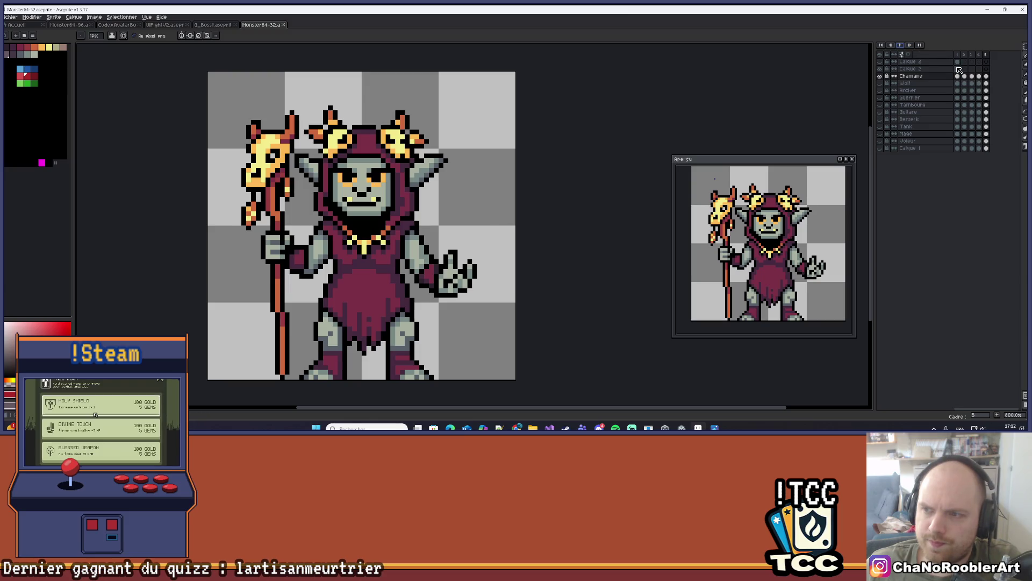
{"action": "left_click", "coordinate": [880, 70], "text": "alt"}
{"action": "scroll", "coordinate": [338, 217], "scroll_direction": "up", "scroll_amount": 2}
{"action": "scroll", "coordinate": [338, 216], "scroll_direction": "down", "scroll_amount": 6}
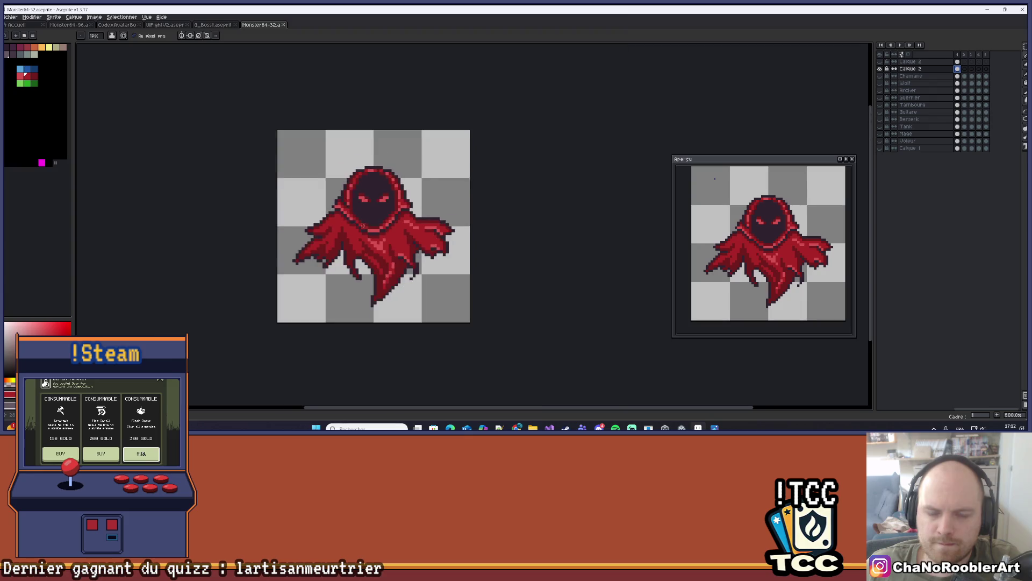
Sample red from the sprite and non-contiguously bucket-fill all purple shading with it.
{"action": "scroll", "coordinate": [382, 243], "scroll_direction": "up", "scroll_amount": 3}
{"action": "scroll", "coordinate": [382, 243], "scroll_direction": "up", "scroll_amount": 2}
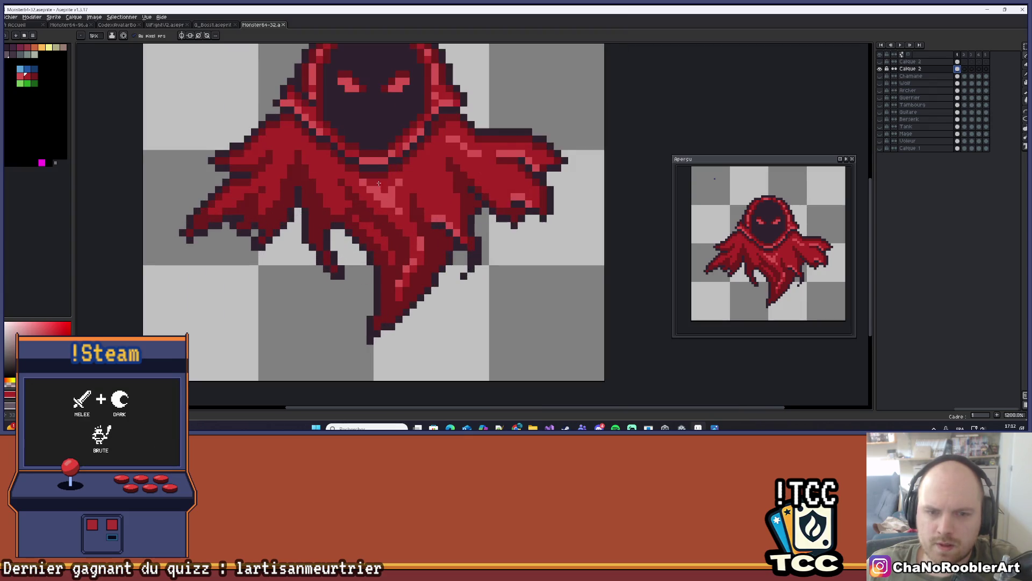
{"action": "key", "text": "i"}
{"action": "left_click", "coordinate": [369, 260]}
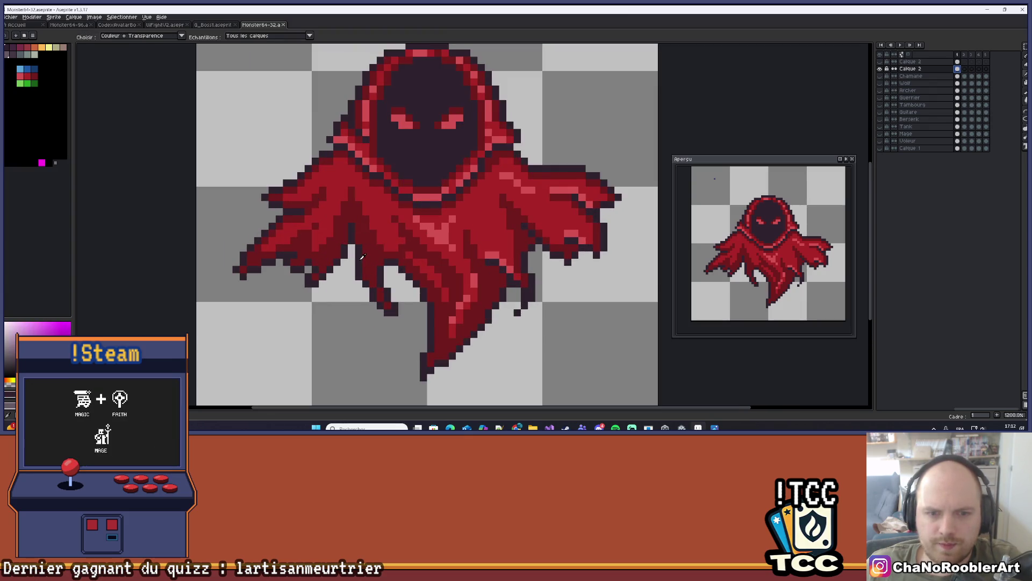
{"action": "key", "text": "b"}
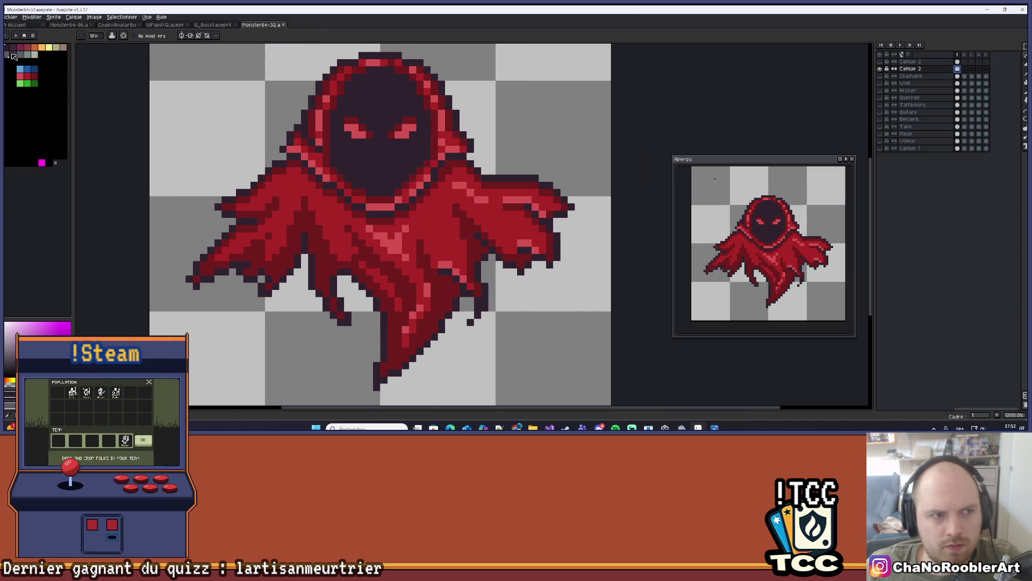
{"action": "key", "text": "g"}
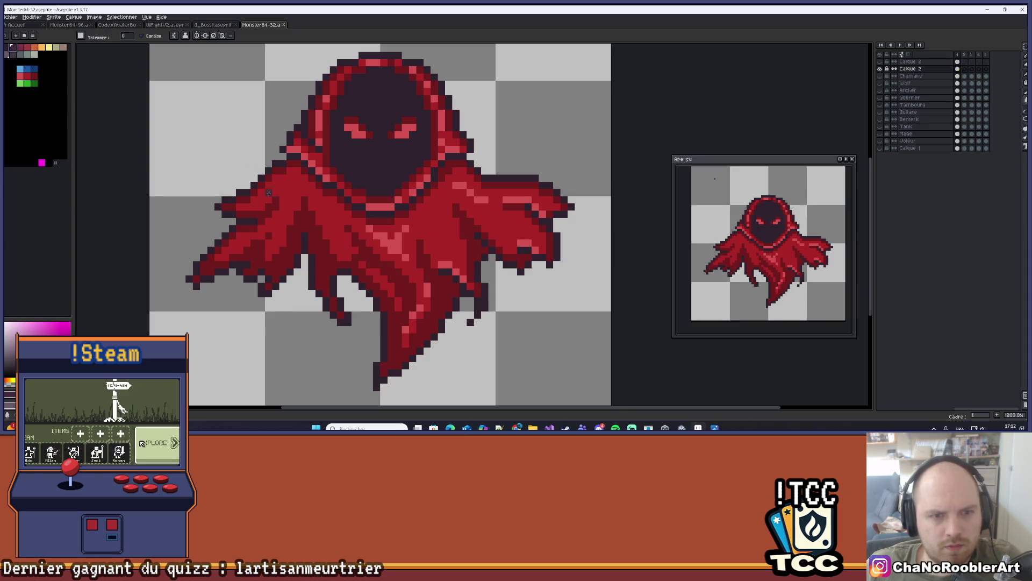
{"action": "left_click", "coordinate": [142, 35]}
{"action": "left_click", "coordinate": [294, 200]}
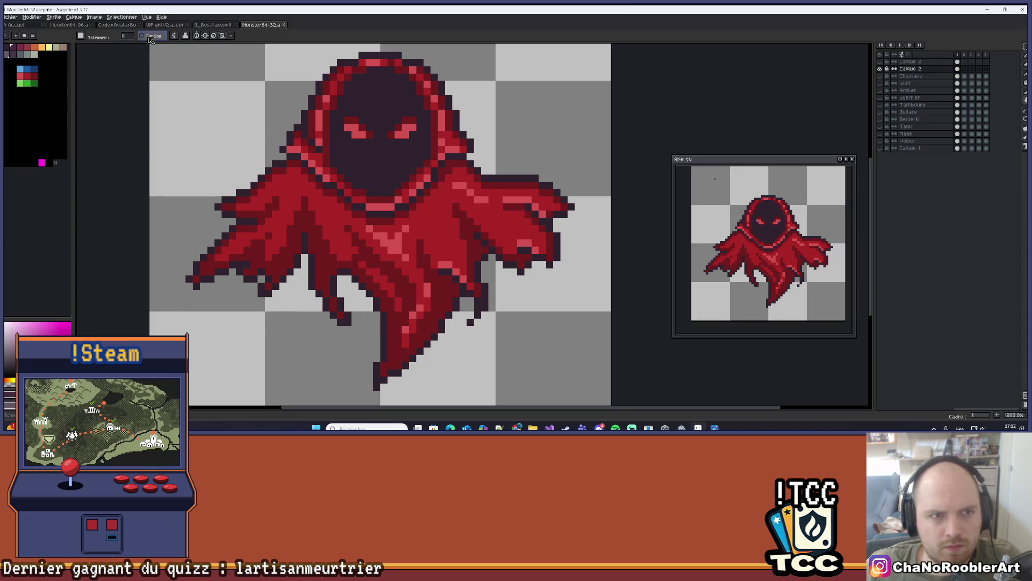
Zoom and pan around the wraith to inspect the recoloured cloak.
{"action": "scroll", "coordinate": [394, 214], "scroll_direction": "down", "scroll_amount": 2}
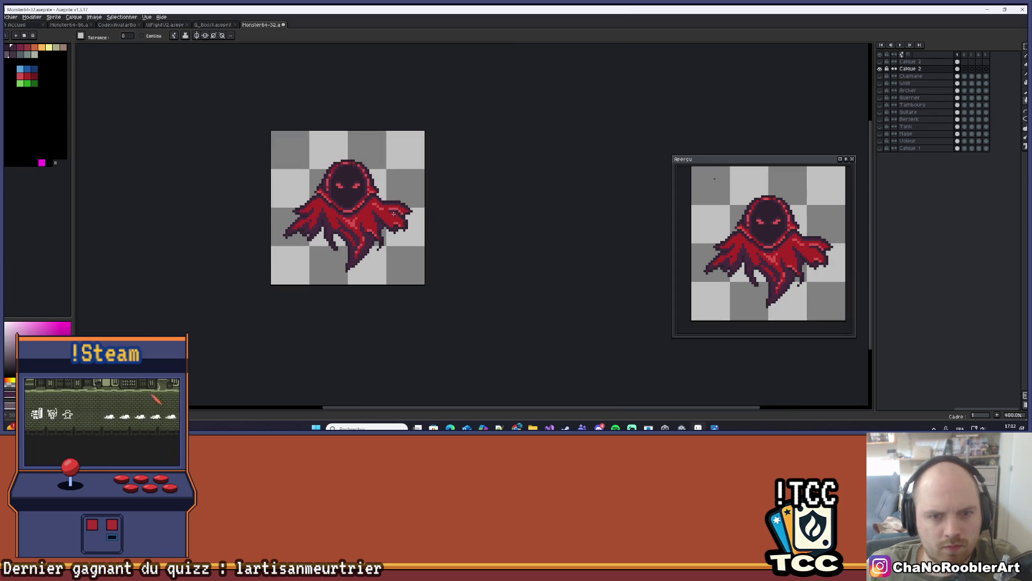
{"action": "left_click_drag", "start_coordinate": [406, 184], "coordinate": [397, 233]}
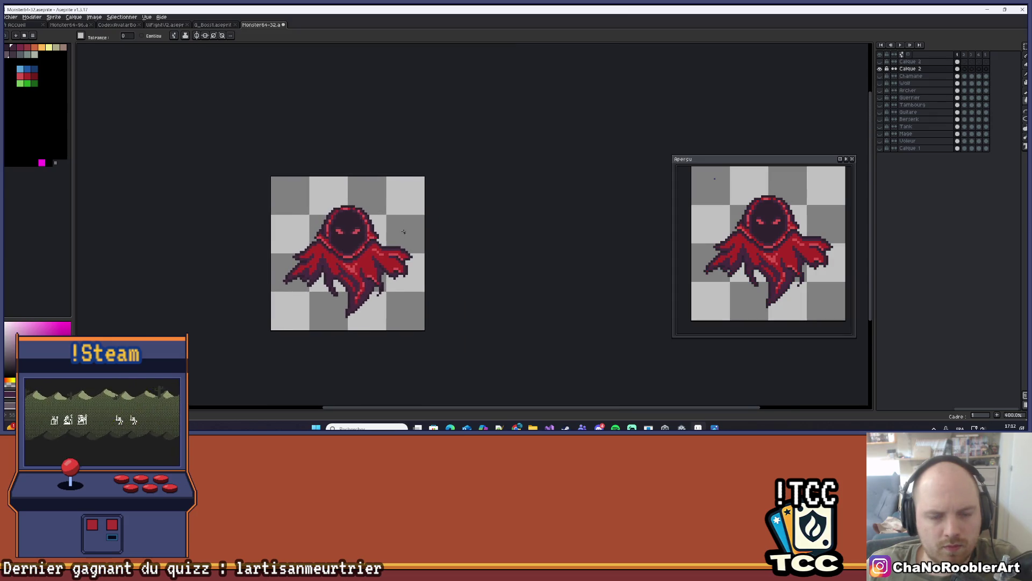
{"action": "scroll", "coordinate": [359, 257], "scroll_direction": "up", "scroll_amount": 1}
{"action": "scroll", "coordinate": [358, 257], "scroll_direction": "up", "scroll_amount": 1}
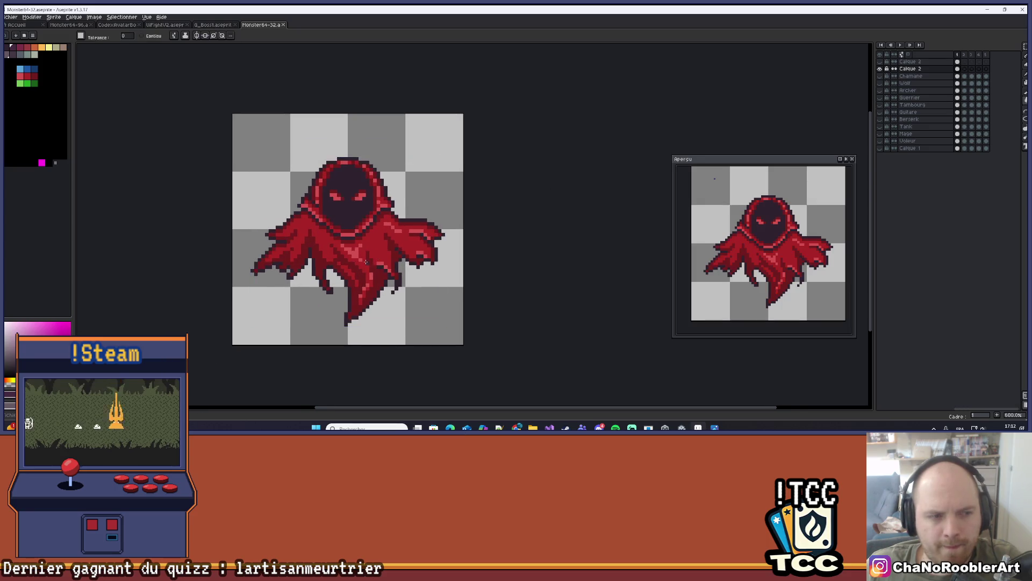
{"action": "scroll", "coordinate": [369, 257], "scroll_direction": "up", "scroll_amount": 3}
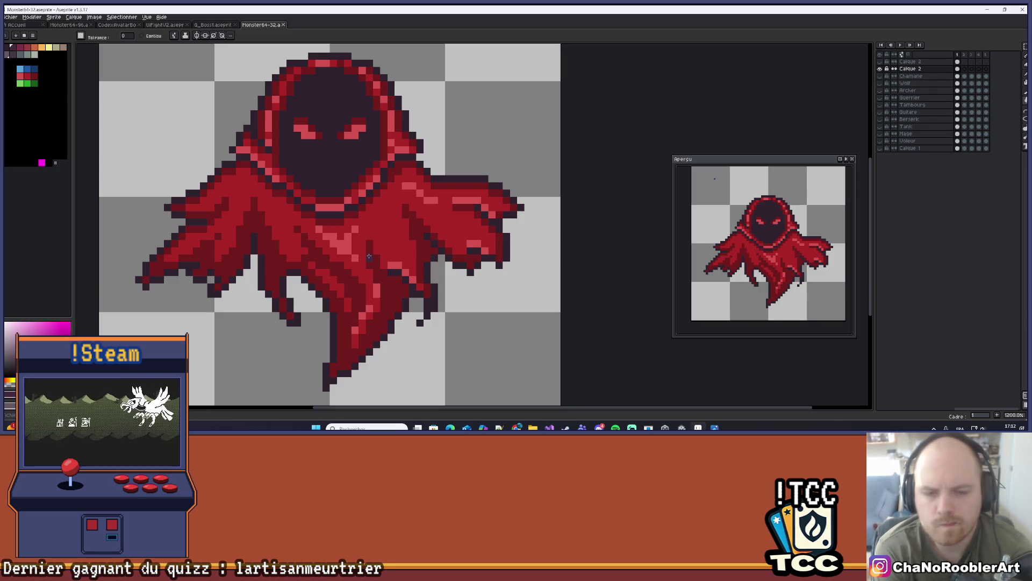
{"action": "scroll", "coordinate": [369, 257], "scroll_direction": "down", "scroll_amount": 3}
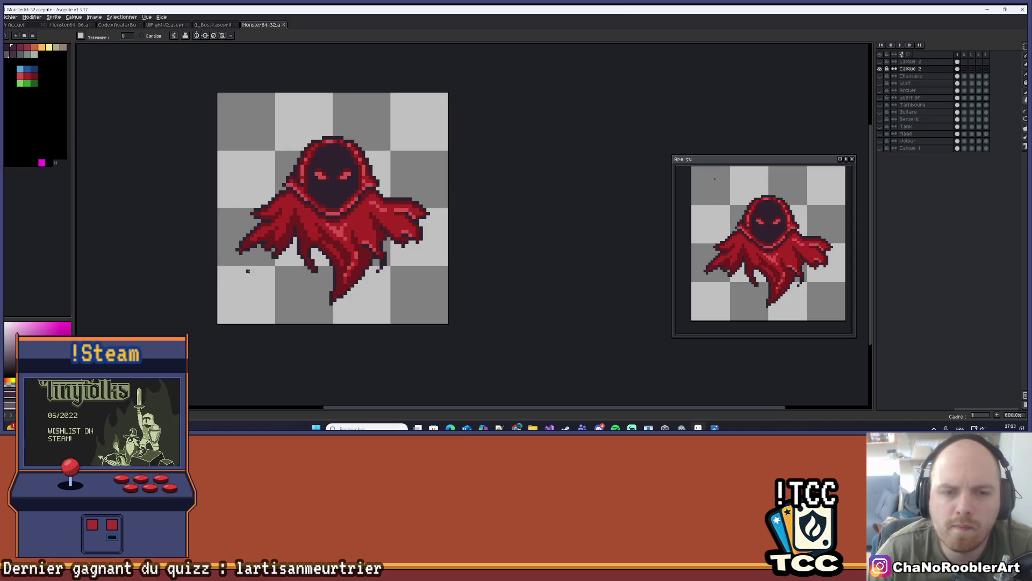
{"action": "left_click_drag", "start_coordinate": [401, 255], "coordinate": [410, 264]}
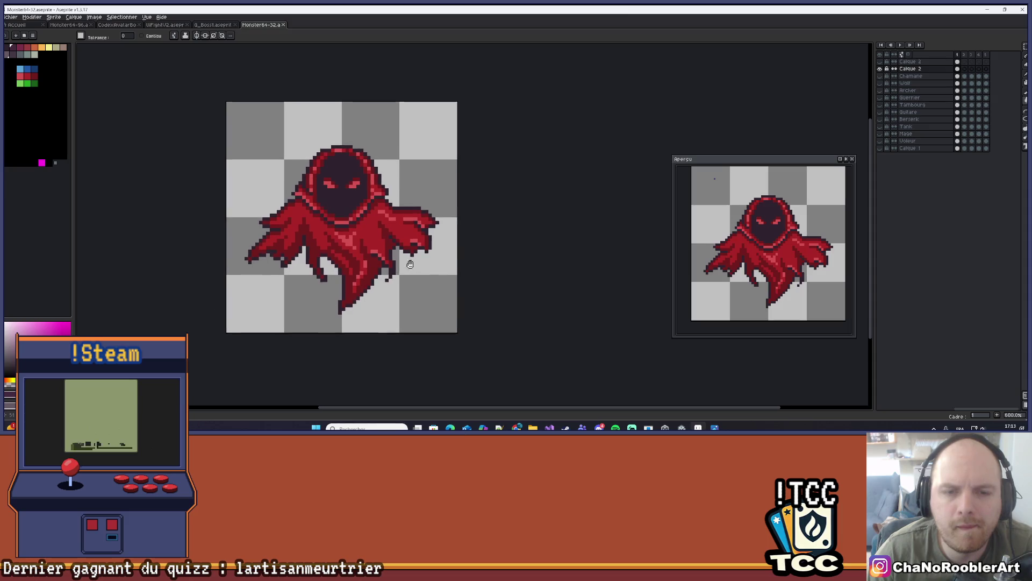
{"action": "scroll", "coordinate": [306, 257], "scroll_direction": "up", "scroll_amount": 1}
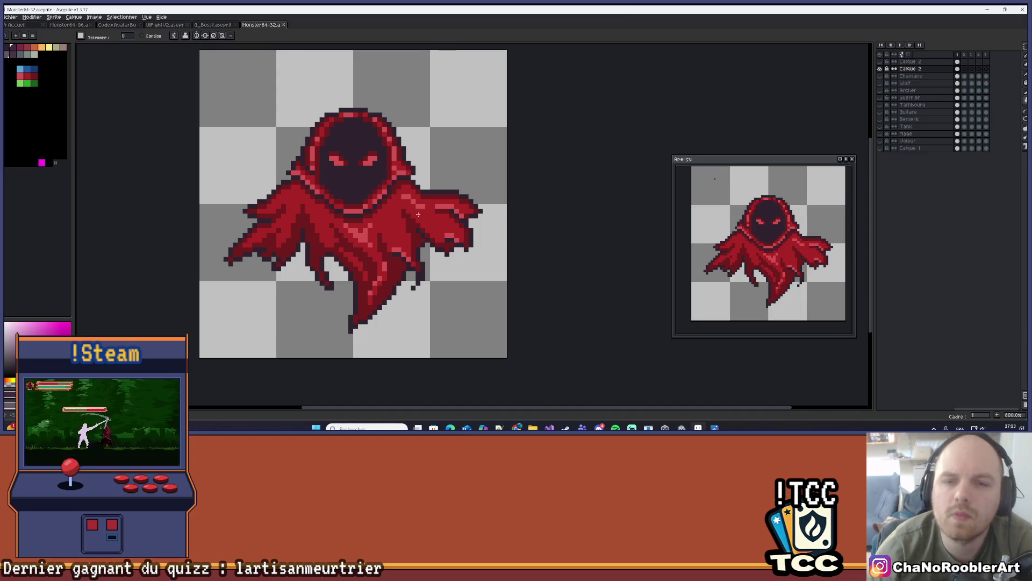
Zoom in on the right wing and undo the stray bucket fill.
{"action": "scroll", "coordinate": [401, 279], "scroll_direction": "up", "scroll_amount": 3}
{"action": "scroll", "coordinate": [400, 280], "scroll_direction": "up", "scroll_amount": 1}
{"action": "left_click", "coordinate": [387, 274]}
{"action": "key", "text": "ctrl+z"}
With the Pencil, add dark pixels below the right wing tip and dark red ones above it.
{"action": "key", "text": "b"}
{"action": "left_click", "coordinate": [392, 239]}
{"action": "left_click", "coordinate": [392, 277]}
{"action": "left_click", "coordinate": [392, 258]}
{"action": "left_click", "coordinate": [372, 258]}
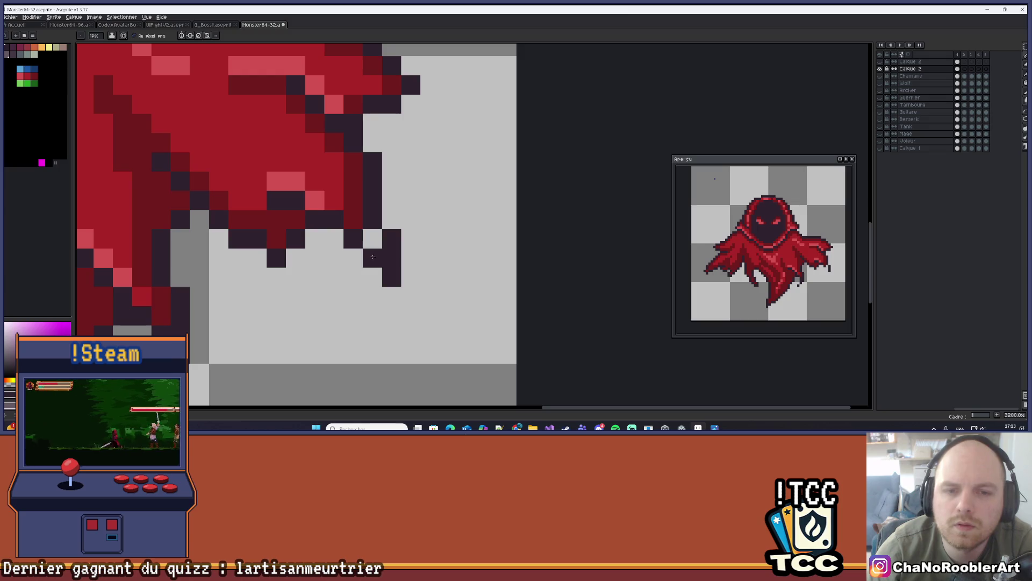
{"action": "left_click", "coordinate": [353, 219], "text": "alt"}
{"action": "left_click_drag", "start_coordinate": [370, 238], "coordinate": [370, 224]}
Sample a light red from the cloak and return to the Pencil.
{"action": "key", "text": "i"}
{"action": "scroll", "coordinate": [370, 222], "scroll_direction": "down", "scroll_amount": 5}
{"action": "scroll", "coordinate": [400, 180], "scroll_direction": "up", "scroll_amount": 4}
{"action": "left_click", "coordinate": [401, 153]}
{"action": "key", "text": "b"}
{"action": "scroll", "coordinate": [388, 230], "scroll_direction": "down", "scroll_amount": 4}
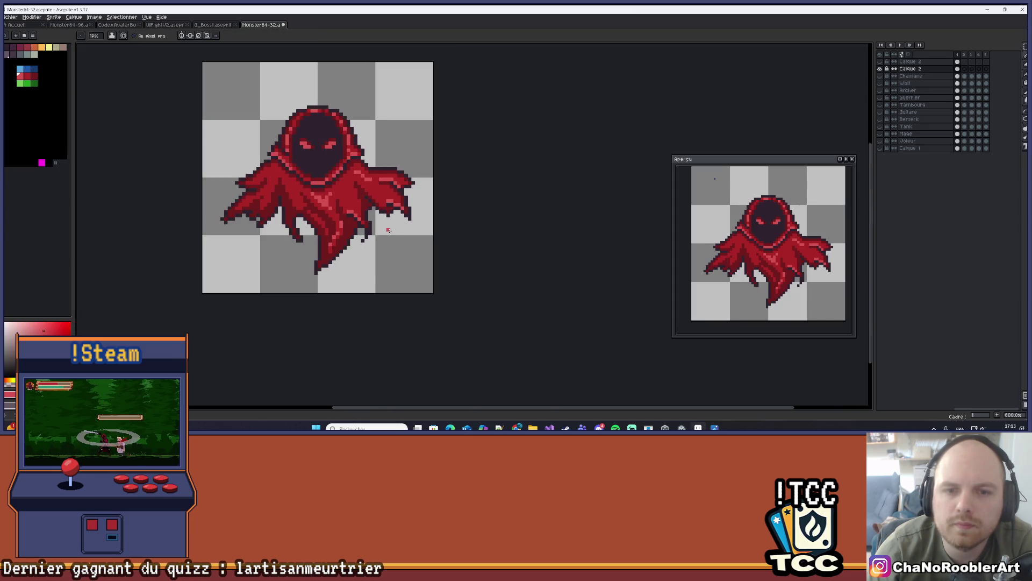
{"action": "scroll", "coordinate": [432, 275], "scroll_direction": "down", "scroll_amount": 1}
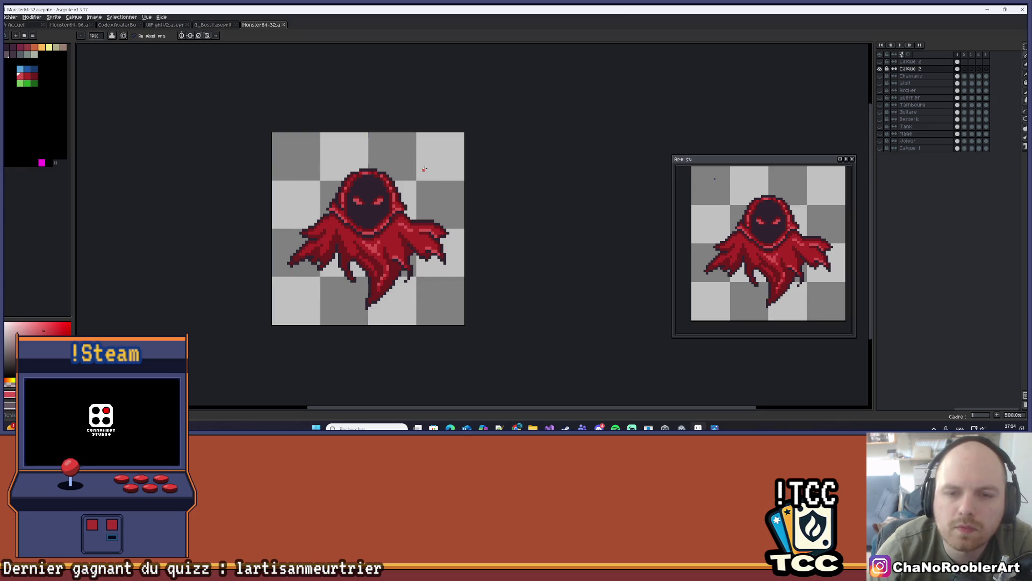
{"action": "scroll", "coordinate": [418, 179], "scroll_direction": "up", "scroll_amount": 1}
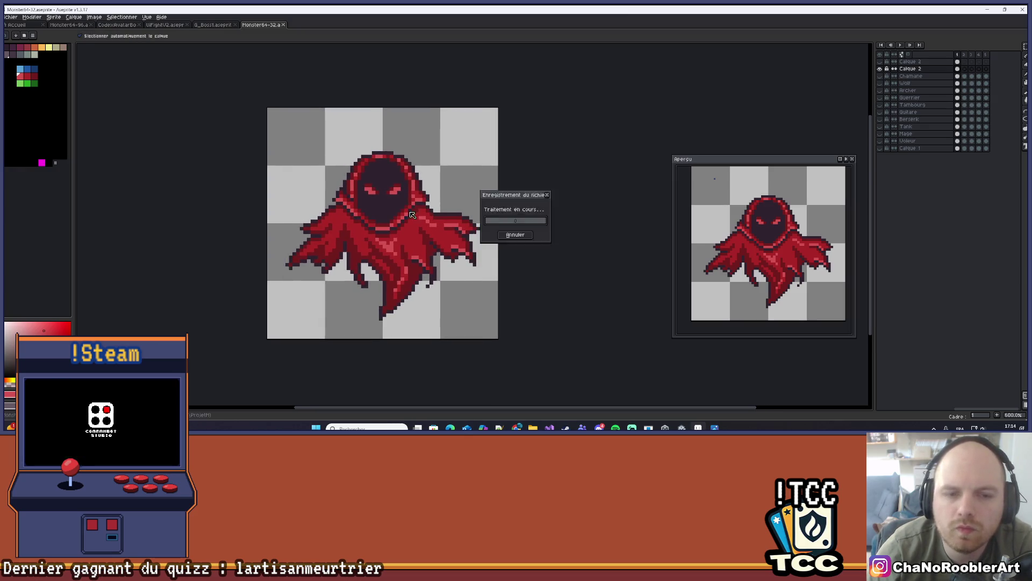
Select the Calque 2 cel in frame 1 and toggle its visibility to compare.
{"action": "left_click", "coordinate": [958, 68]}
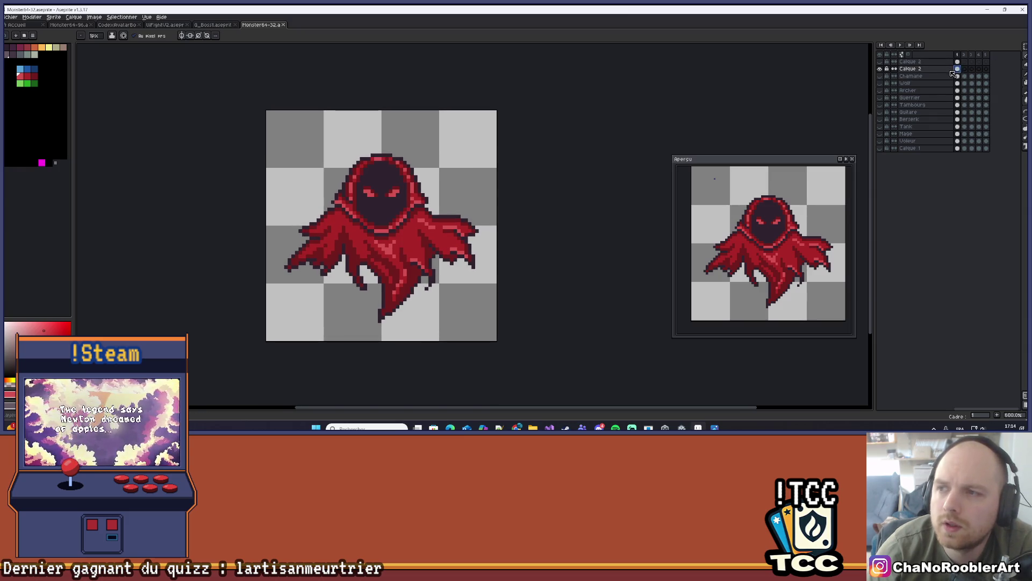
{"action": "left_click", "coordinate": [881, 69]}
{"action": "left_click", "coordinate": [881, 69]}
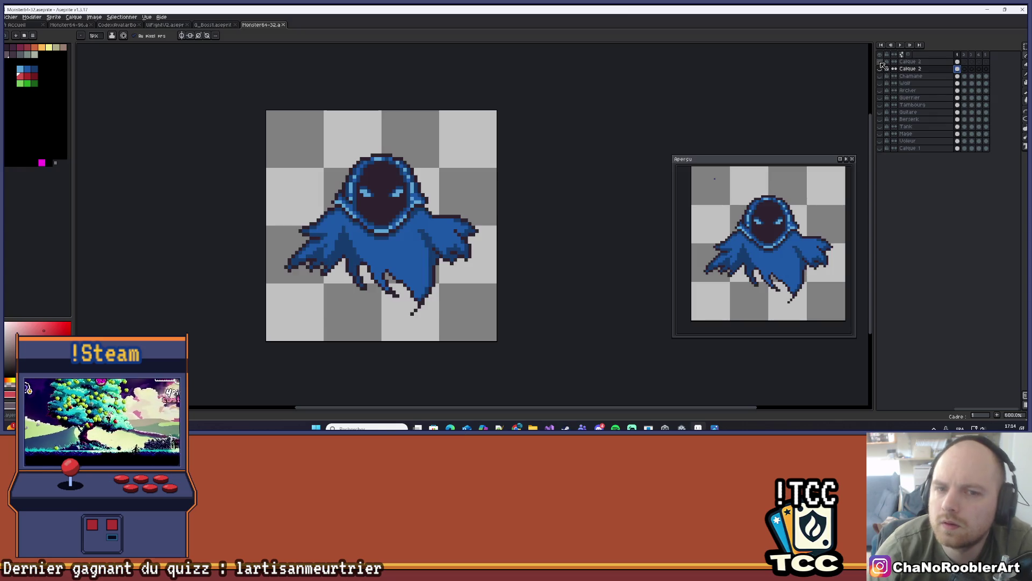
Delete the unwanted blue-recoloured copy layer, then recheck Calque 2's visibility.
{"action": "left_click", "coordinate": [882, 69]}
{"action": "key", "text": "Delete"}
{"action": "left_click", "coordinate": [880, 62]}
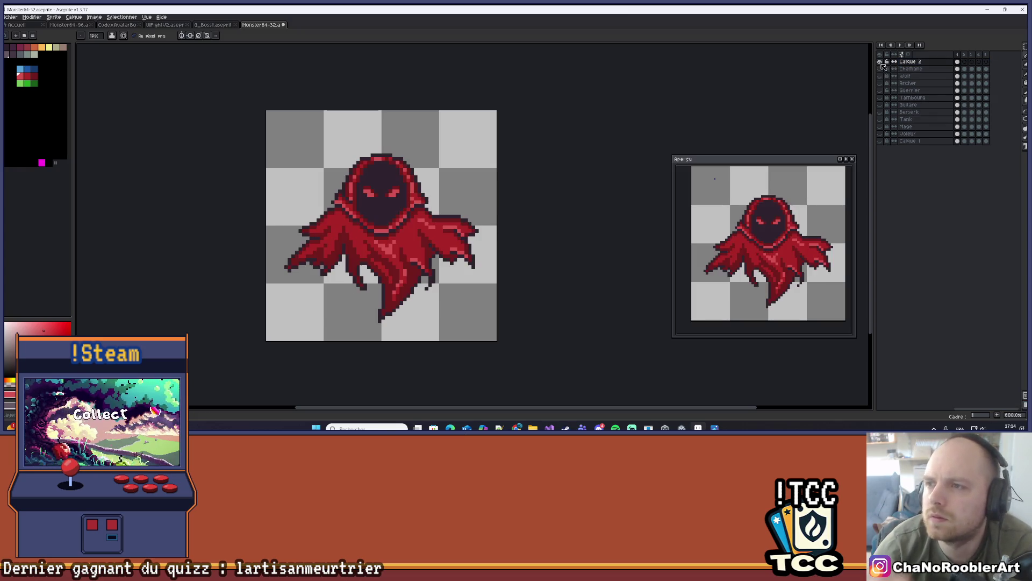
{"action": "left_click", "coordinate": [964, 62]}
{"action": "left_click", "coordinate": [957, 62]}
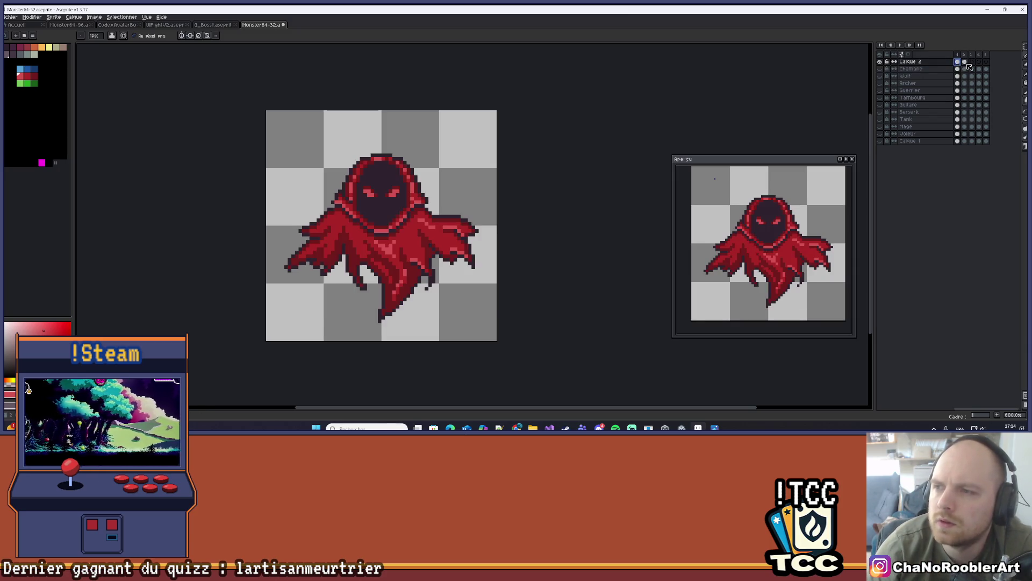
Switch to the wraith's second animation frame.
{"action": "left_click", "coordinate": [966, 62]}
{"action": "scroll", "coordinate": [520, 323], "scroll_direction": "up", "scroll_amount": 3}
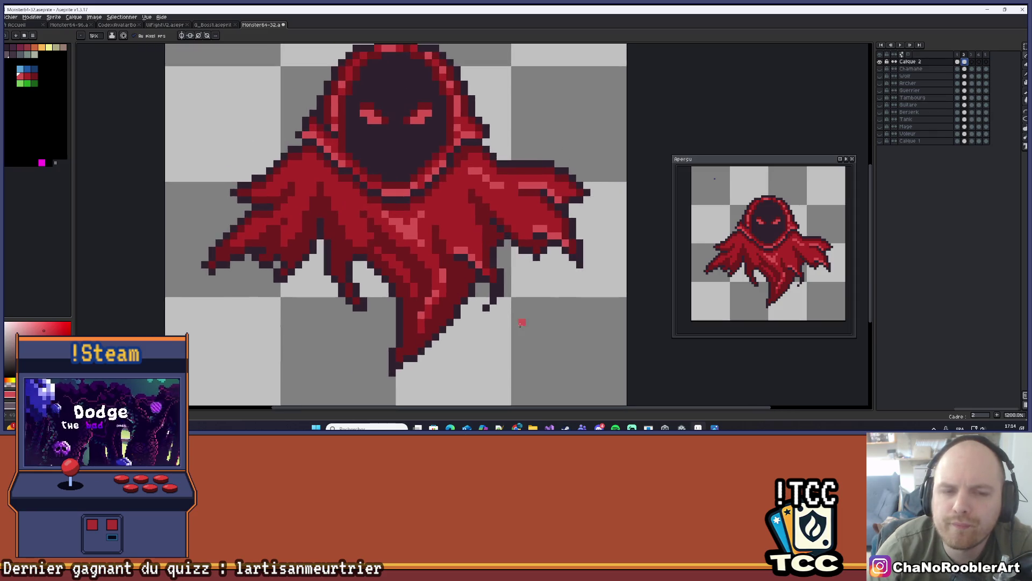
{"action": "scroll", "coordinate": [521, 322], "scroll_direction": "down", "scroll_amount": 1}
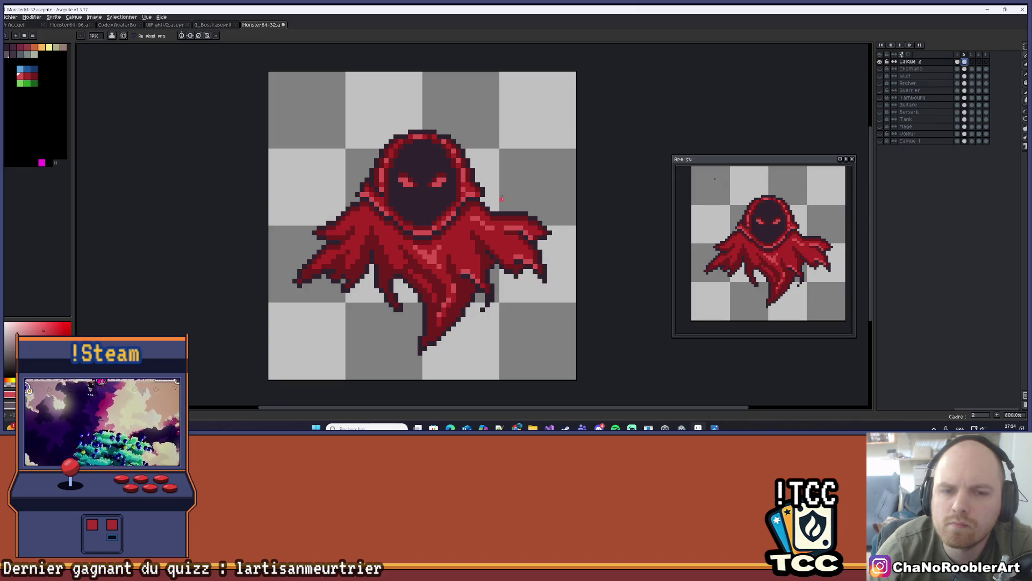
{"action": "scroll", "coordinate": [483, 226], "scroll_direction": "down", "scroll_amount": 1}
{"action": "scroll", "coordinate": [457, 258], "scroll_direction": "up", "scroll_amount": 1}
{"action": "scroll", "coordinate": [456, 259], "scroll_direction": "down", "scroll_amount": 1}
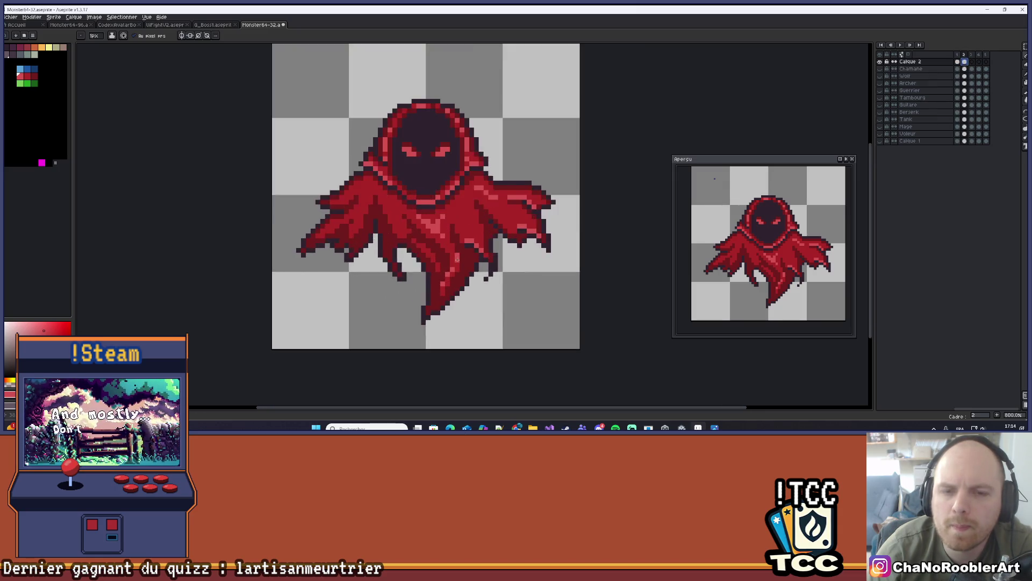
Re-centre and zoom the view, then add a dark pixel below the cloak's left drape.
{"action": "scroll", "coordinate": [456, 259], "scroll_direction": "down", "scroll_amount": 2}
{"action": "scroll", "coordinate": [440, 250], "scroll_direction": "up", "scroll_amount": 1}
{"action": "left_click_drag", "start_coordinate": [440, 250], "coordinate": [461, 214]}
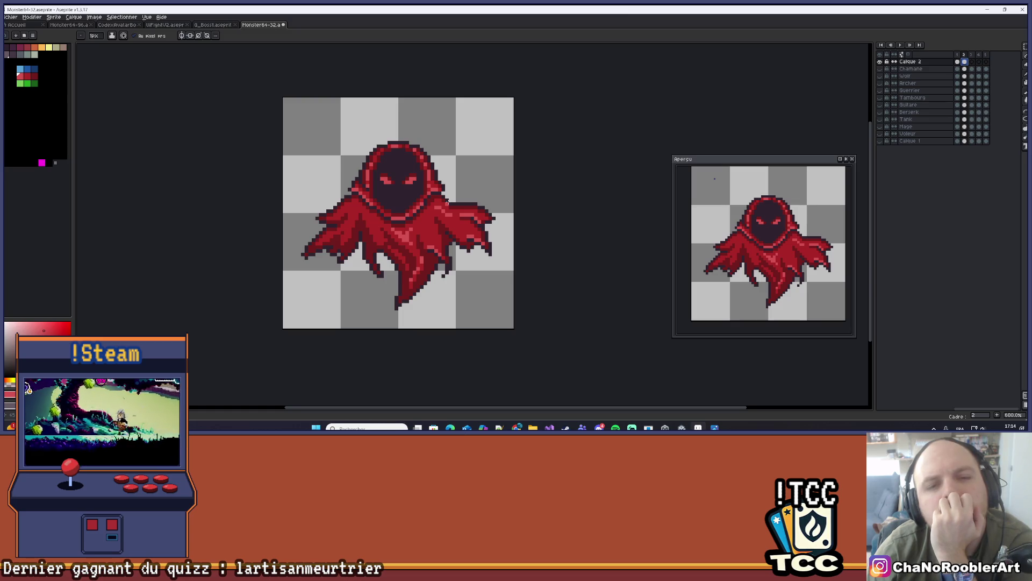
{"action": "scroll", "coordinate": [356, 271], "scroll_direction": "up", "scroll_amount": 4}
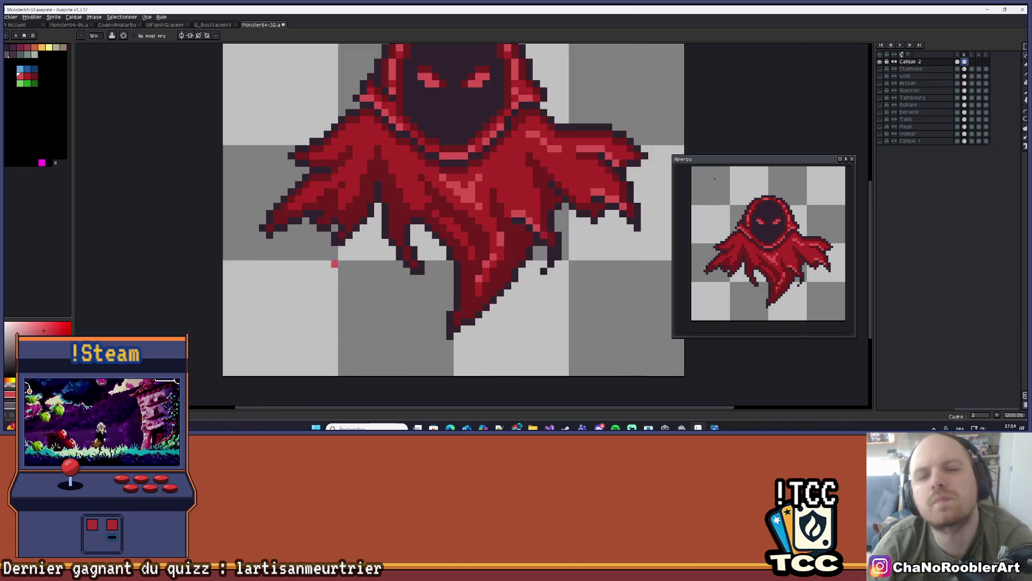
{"action": "scroll", "coordinate": [356, 270], "scroll_direction": "up", "scroll_amount": 1}
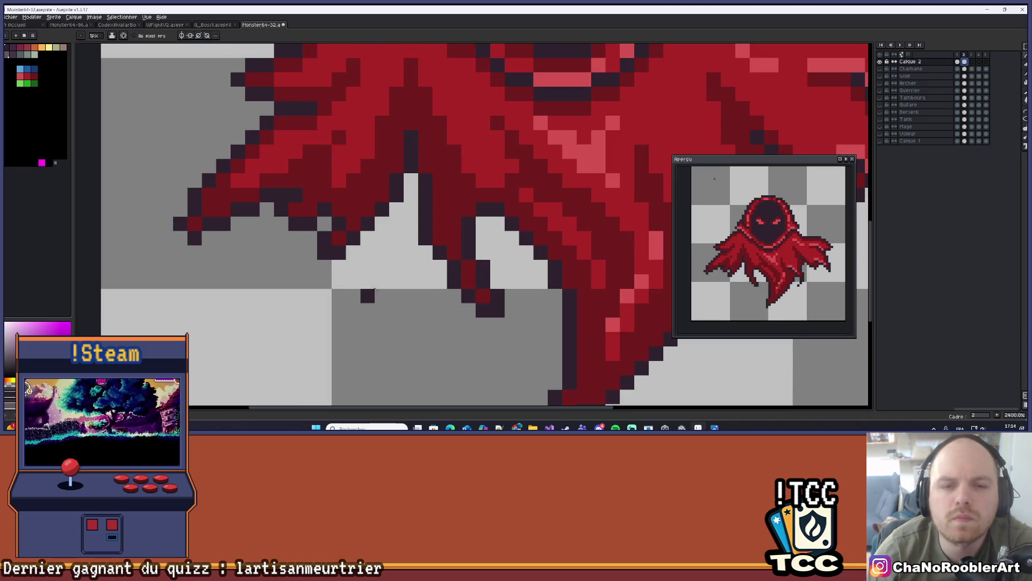
{"action": "left_click", "coordinate": [369, 283]}
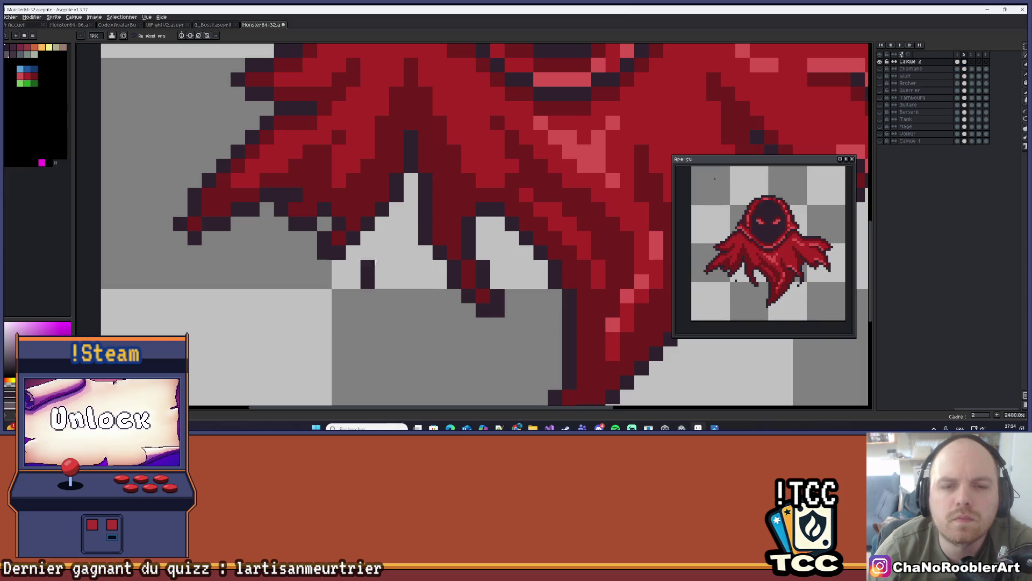
Switch back to the Pencil and save the sprite with Ctrl+S.
{"action": "scroll", "coordinate": [371, 269], "scroll_direction": "down", "scroll_amount": 1}
{"action": "key", "text": "v"}
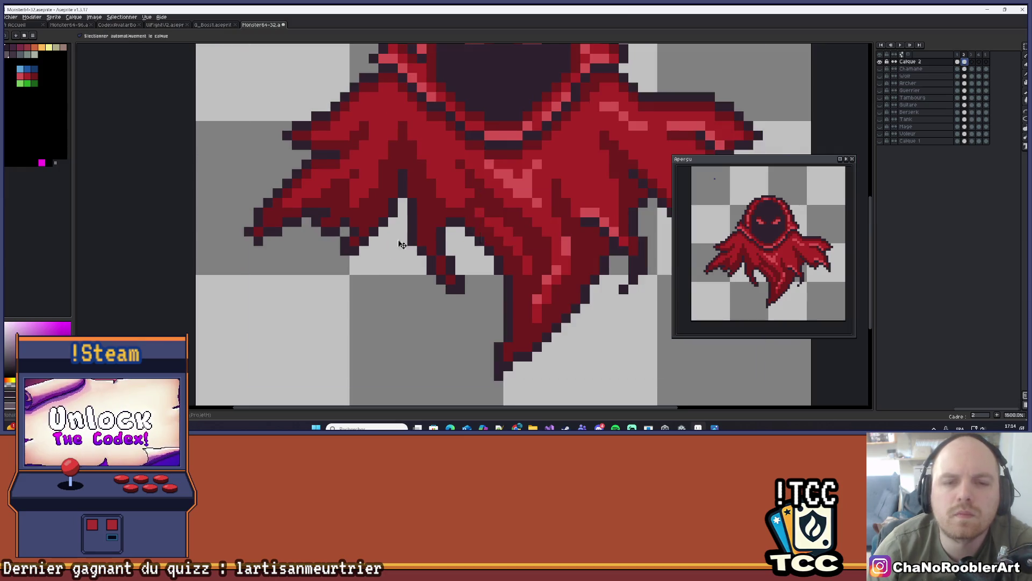
{"action": "scroll", "coordinate": [412, 246], "scroll_direction": "down", "scroll_amount": 1}
{"action": "key", "text": "b"}
{"action": "key", "text": "ctrl+s"}
Compare frames 1 and 2 to check the new strand under the cloak.
{"action": "left_click", "coordinate": [958, 55]}
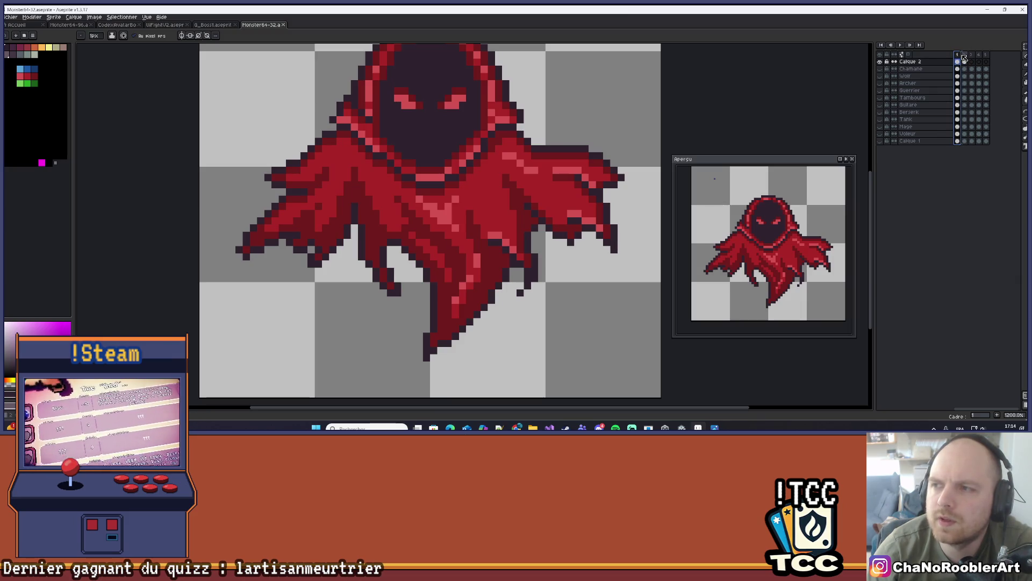
{"action": "left_click", "coordinate": [965, 55]}
{"action": "left_click_drag", "start_coordinate": [439, 192], "coordinate": [411, 202]}
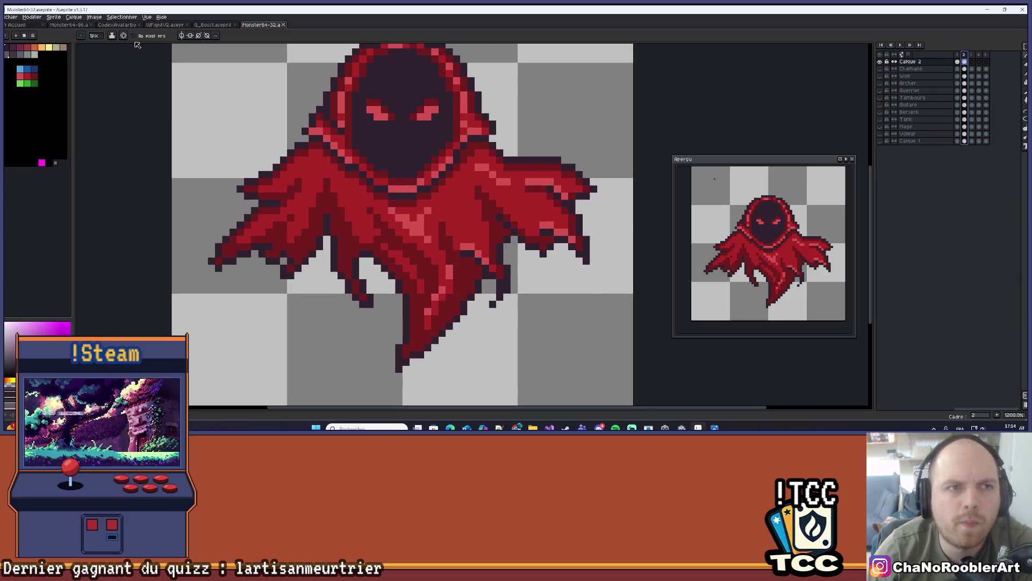
{"action": "left_click", "coordinate": [71, 19]}
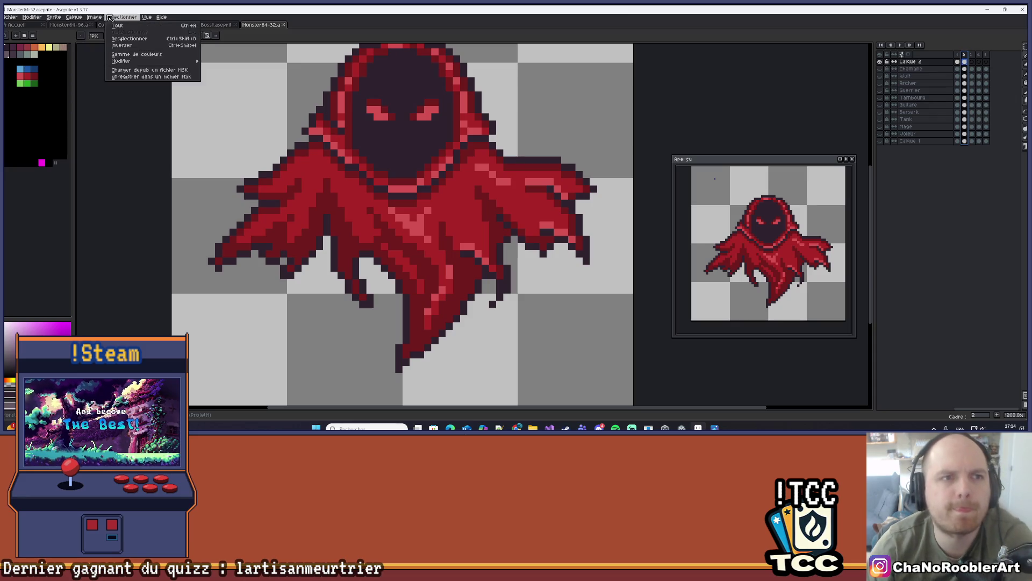
{"action": "mouse_move", "coordinate": [108, 19]}
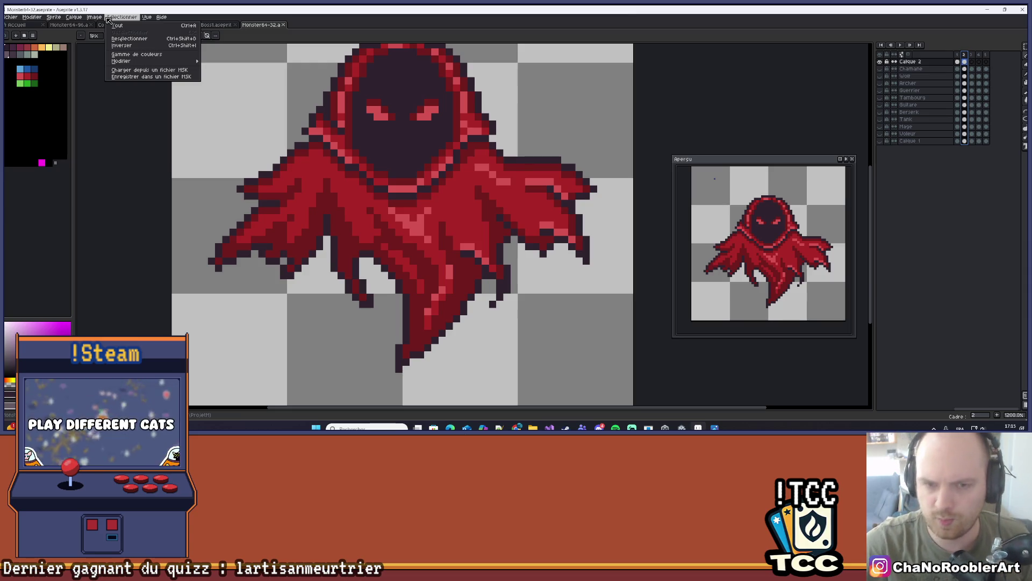
{"action": "left_click", "coordinate": [718, 121]}
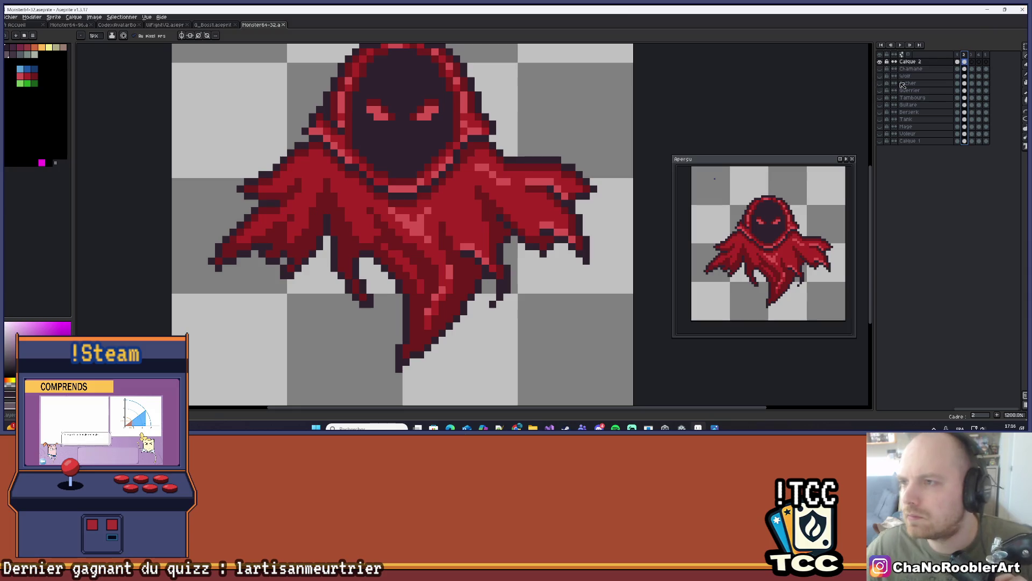
On frame 2, marquee-select the cloak's pointed lower tail.
{"action": "left_click", "coordinate": [960, 55]}
{"action": "left_click", "coordinate": [965, 62]}
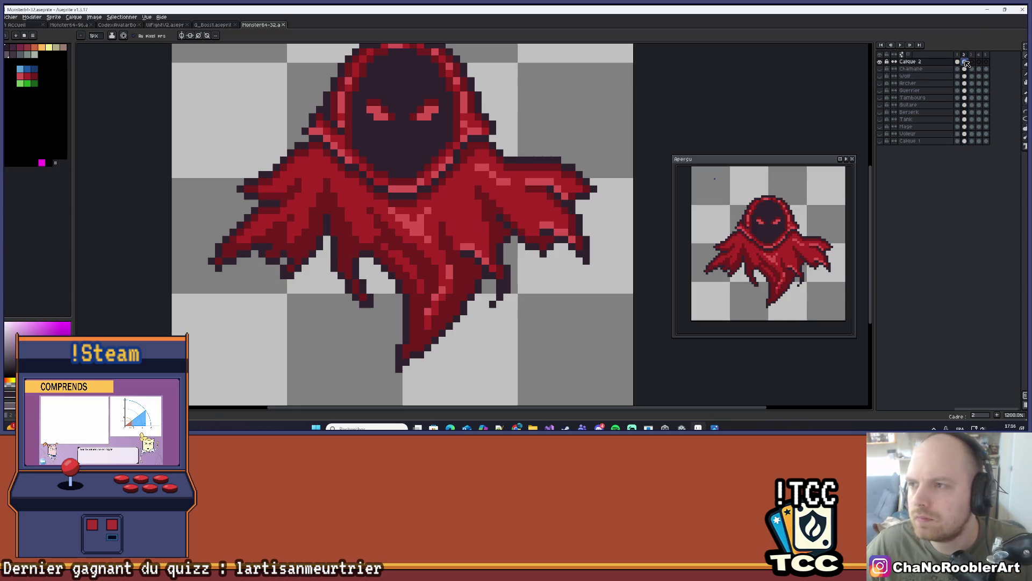
{"action": "scroll", "coordinate": [487, 305], "scroll_direction": "up", "scroll_amount": 1}
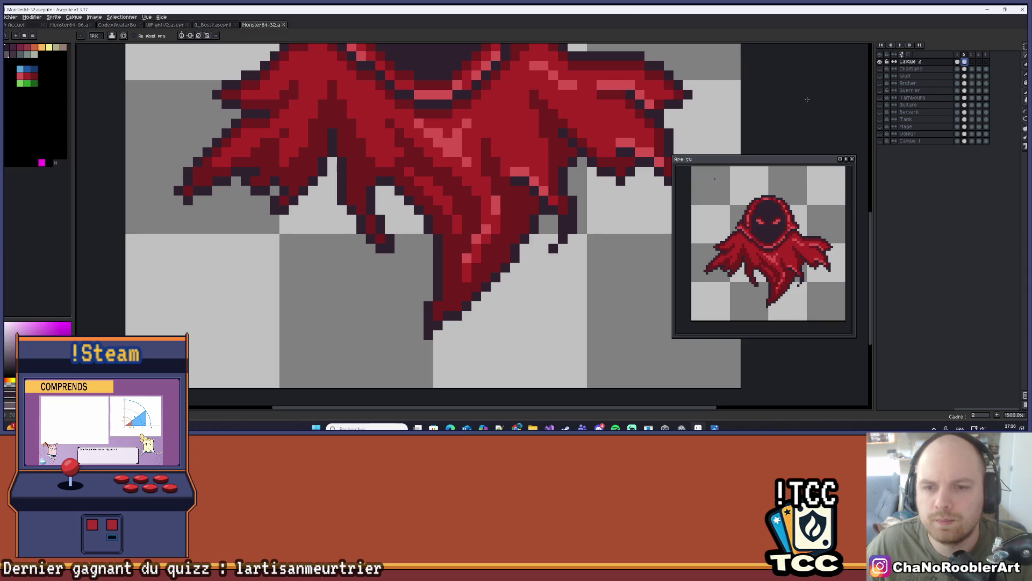
{"action": "key", "text": "v"}
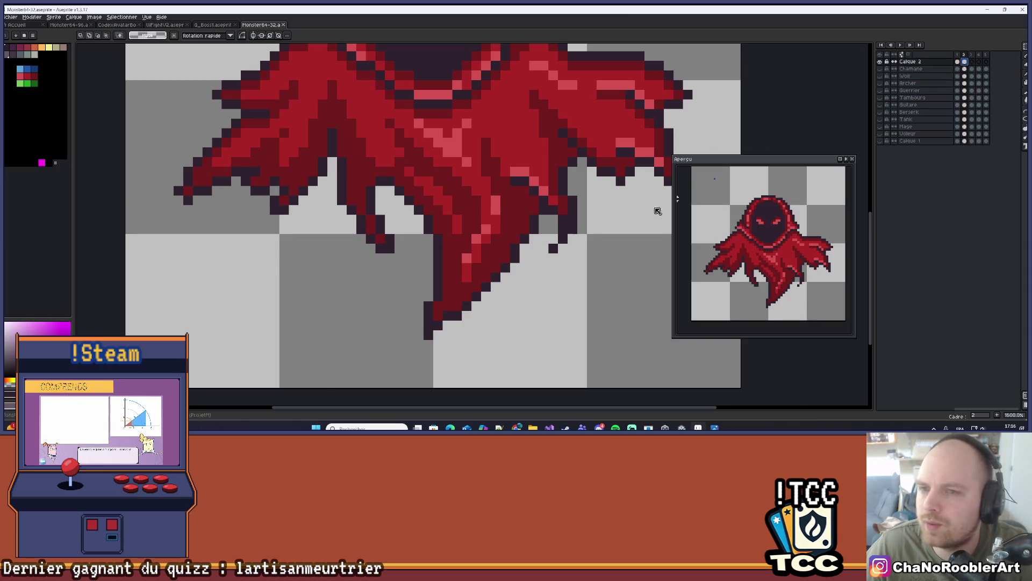
{"action": "scroll", "coordinate": [479, 240], "scroll_direction": "up", "scroll_amount": 2}
{"action": "mouse_move", "coordinate": [337, 191]}
{"action": "left_mouse_down"}
{"action": "mouse_move", "coordinate": [466, 362]}
{"action": "mouse_move", "coordinate": [511, 364]}
{"action": "left_mouse_up"}
Move the tail piece, undo its accidental flip, nudge it against the cloak, and commit.
{"action": "scroll", "coordinate": [503, 349], "scroll_direction": "down", "scroll_amount": 2}
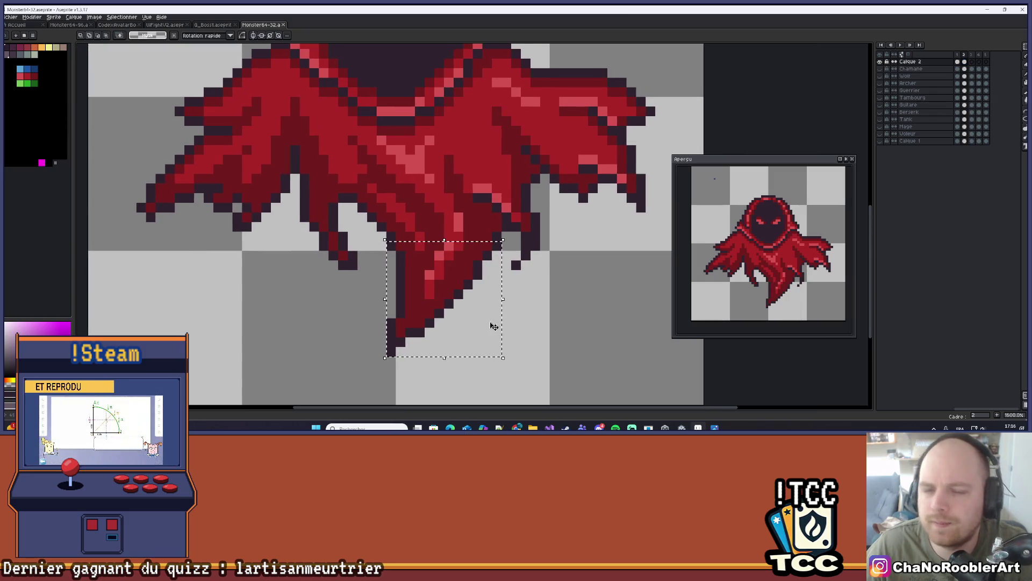
{"action": "left_click", "coordinate": [495, 326]}
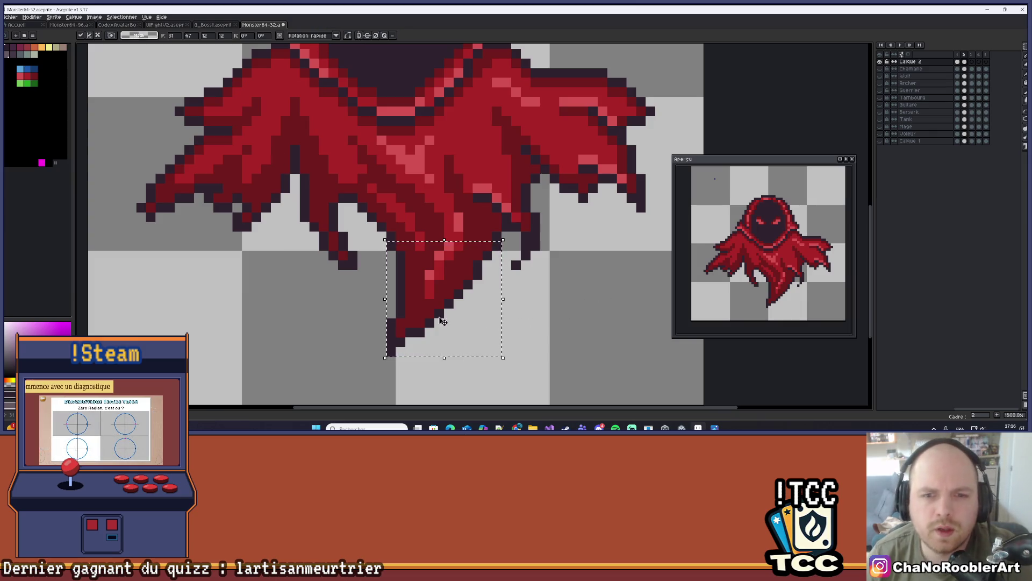
{"action": "mouse_move", "coordinate": [457, 275]}
{"action": "left_mouse_down"}
{"action": "mouse_move", "coordinate": [465, 302]}
{"action": "mouse_move", "coordinate": [473, 283]}
{"action": "mouse_move", "coordinate": [501, 318]}
{"action": "mouse_move", "coordinate": [255, 313]}
{"action": "left_mouse_up"}
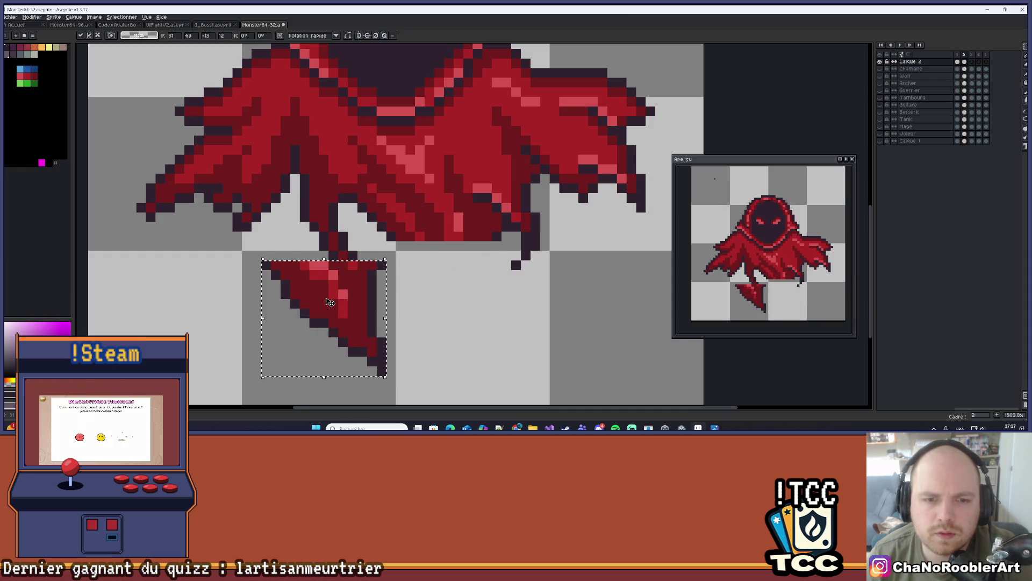
{"action": "key", "text": "ctrl+z"}
{"action": "key", "text": "ctrl+z"}
{"action": "mouse_move", "coordinate": [449, 279]}
{"action": "left_mouse_down"}
{"action": "mouse_move", "coordinate": [450, 298]}
{"action": "mouse_move", "coordinate": [483, 321]}
{"action": "left_mouse_up"}
{"action": "key", "text": "Right"}
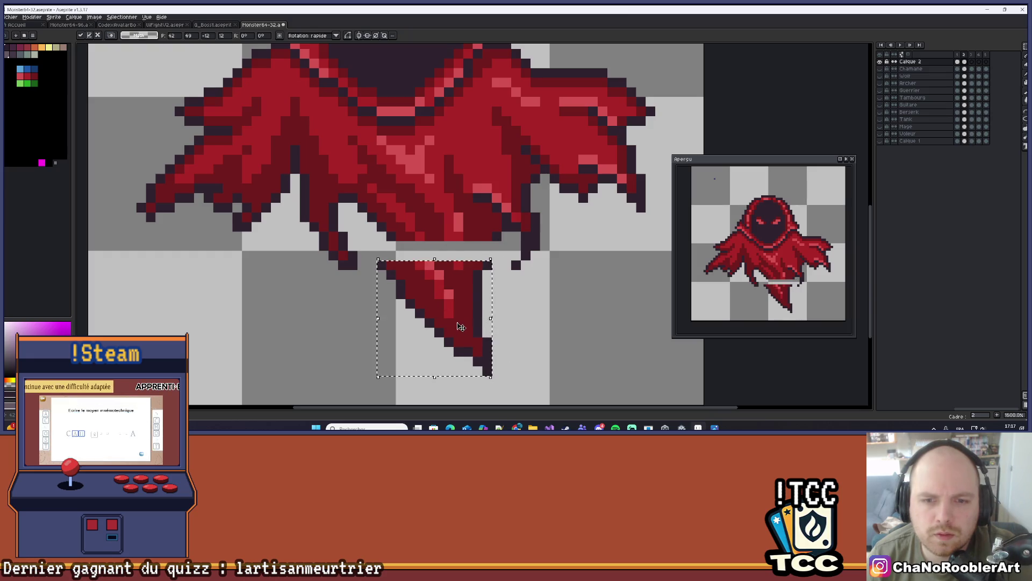
{"action": "key", "text": "Up"}
{"action": "key", "text": "Up"}
{"action": "key", "text": "Return"}
{"action": "scroll", "coordinate": [668, 168], "scroll_direction": "down", "scroll_amount": 3}
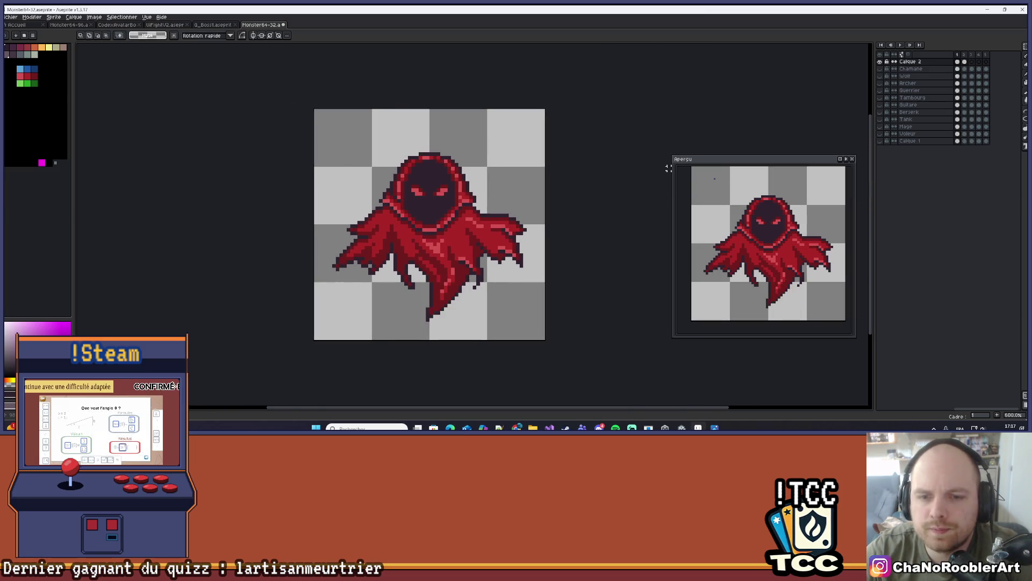
{"action": "key", "text": "Right"}
{"action": "key", "text": "Left"}
{"action": "key", "text": "Left"}
{"action": "key", "text": "Right"}
{"action": "key", "text": "Left"}
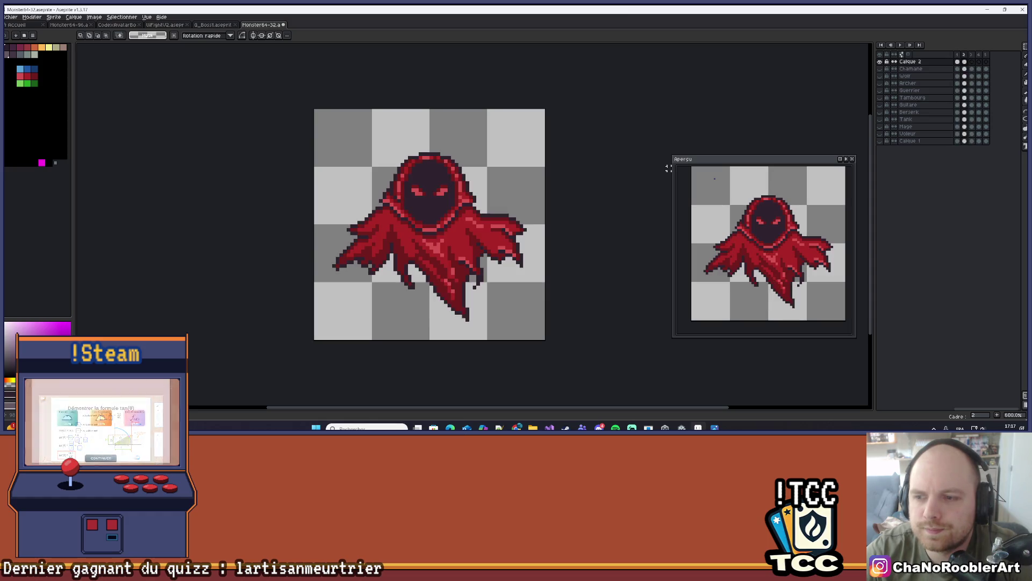
{"action": "key", "text": "Right"}
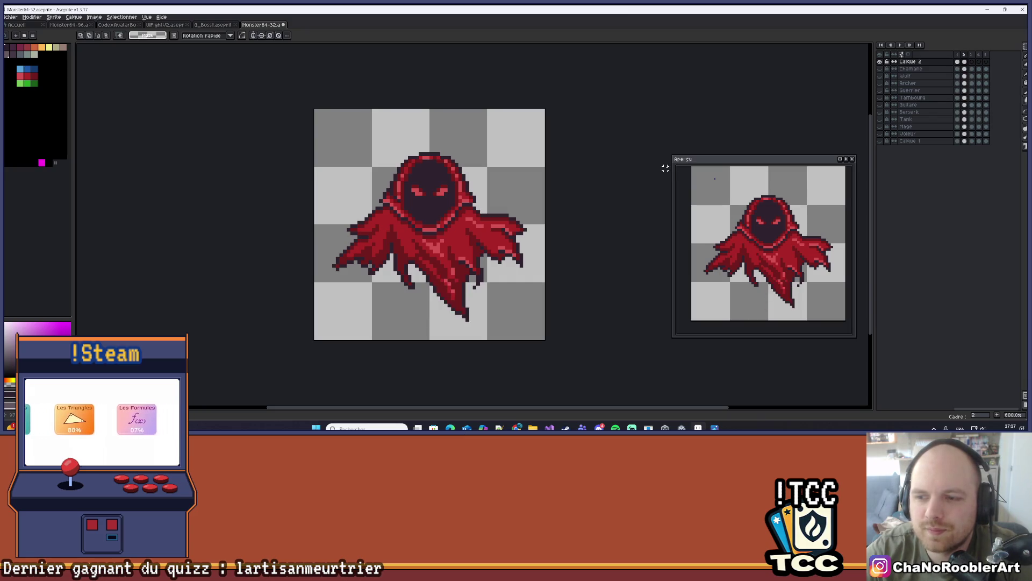
{"action": "key", "text": "Left"}
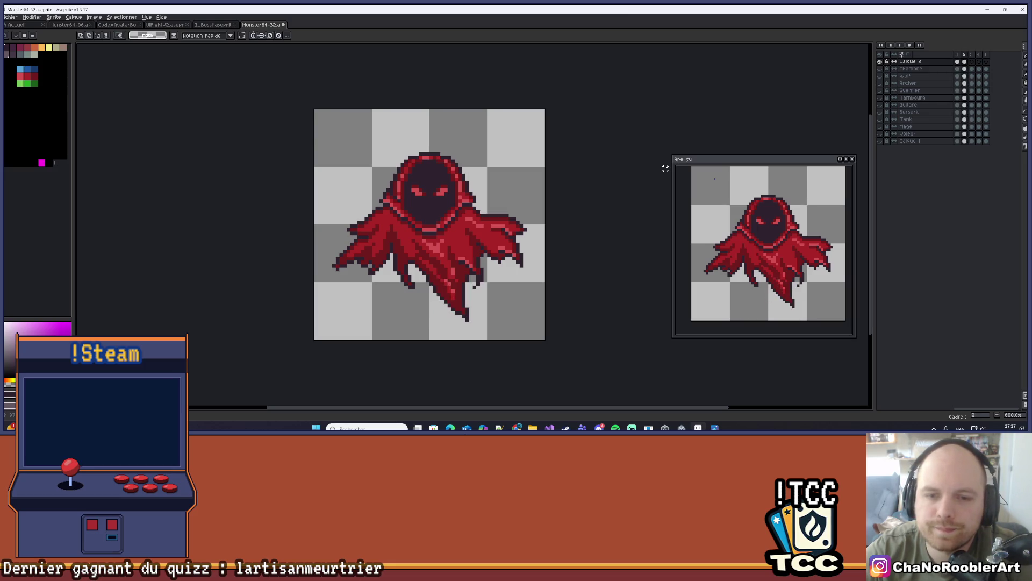
{"action": "key", "text": "Return"}
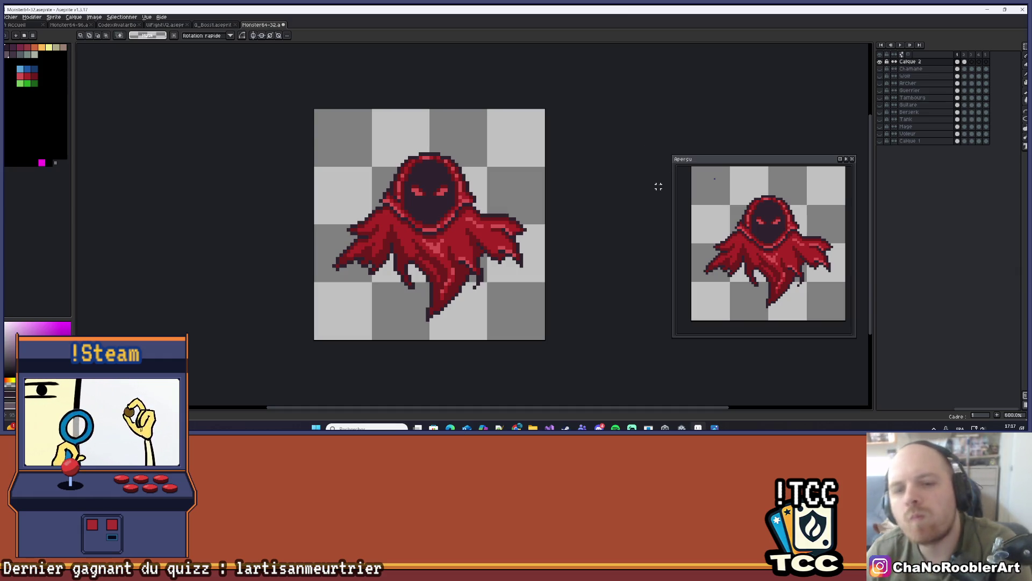
{"action": "key", "text": "Right"}
{"action": "key", "text": "Right"}
{"action": "key", "text": "Right"}
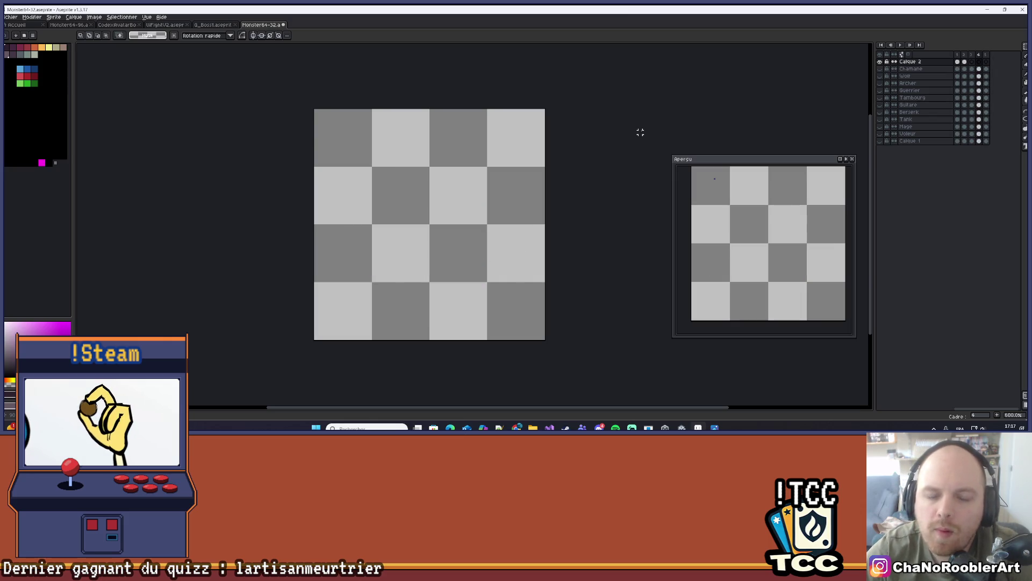
{"action": "key", "text": "Return"}
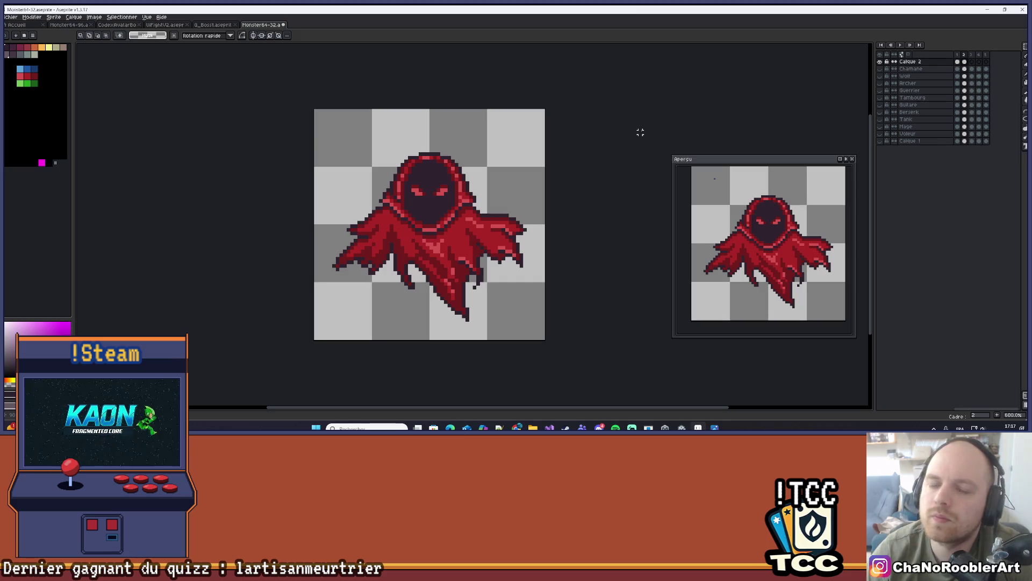
{"action": "scroll", "coordinate": [380, 264], "scroll_direction": "up", "scroll_amount": 5}
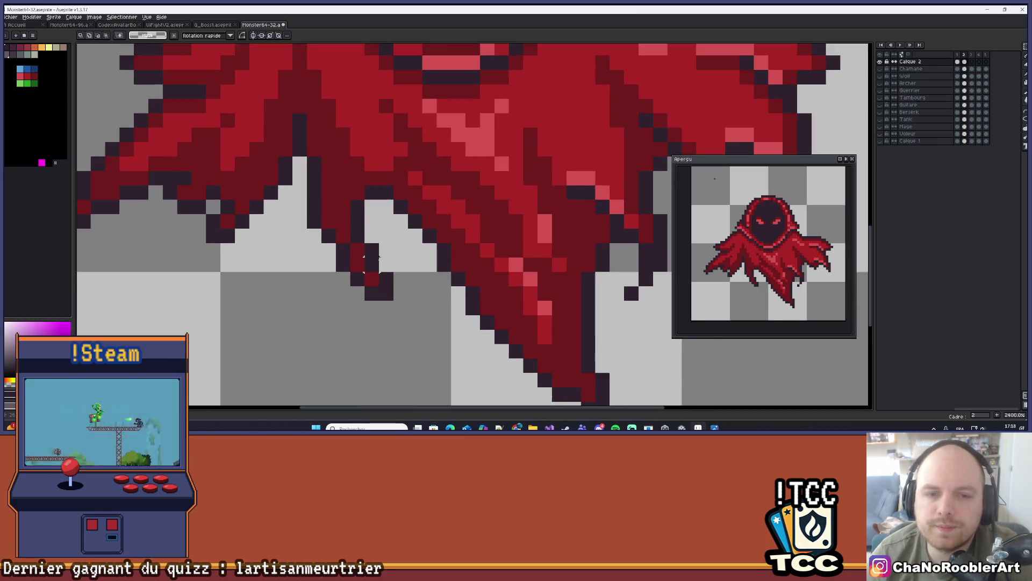
Select the small drip under the cloak's lower left edge, move it, then delete it.
{"action": "left_click_drag", "start_coordinate": [348, 233], "coordinate": [429, 330]}
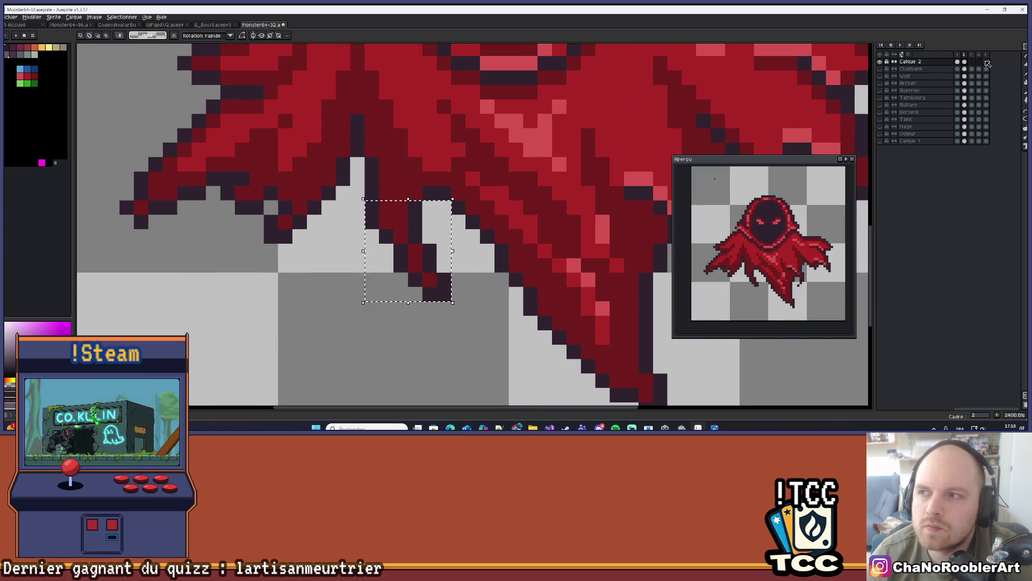
{"action": "scroll", "coordinate": [452, 227], "scroll_direction": "down", "scroll_amount": 3}
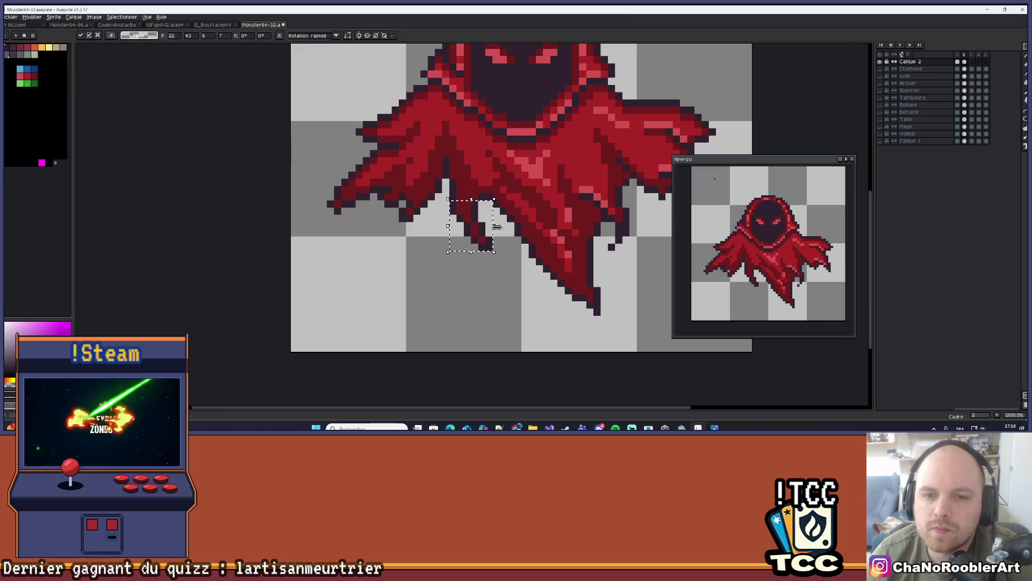
{"action": "scroll", "coordinate": [452, 227], "scroll_direction": "up", "scroll_amount": 2}
{"action": "mouse_move", "coordinate": [495, 227]}
{"action": "left_mouse_down"}
{"action": "mouse_move", "coordinate": [371, 221]}
{"action": "mouse_move", "coordinate": [456, 217]}
{"action": "mouse_move", "coordinate": [411, 223]}
{"action": "mouse_move", "coordinate": [401, 230]}
{"action": "mouse_move", "coordinate": [428, 228]}
{"action": "mouse_move", "coordinate": [414, 223]}
{"action": "mouse_move", "coordinate": [376, 247]}
{"action": "mouse_move", "coordinate": [473, 247]}
{"action": "mouse_move", "coordinate": [475, 312]}
{"action": "mouse_move", "coordinate": [426, 295]}
{"action": "mouse_move", "coordinate": [362, 300]}
{"action": "mouse_move", "coordinate": [376, 297]}
{"action": "mouse_move", "coordinate": [295, 275]}
{"action": "mouse_move", "coordinate": [354, 293]}
{"action": "mouse_move", "coordinate": [472, 299]}
{"action": "left_mouse_up"}
{"action": "key", "text": "Delete"}
Paste the drip back, flip it horizontally, shift it one pixel right, and apply.
{"action": "key", "text": "ctrl+v"}
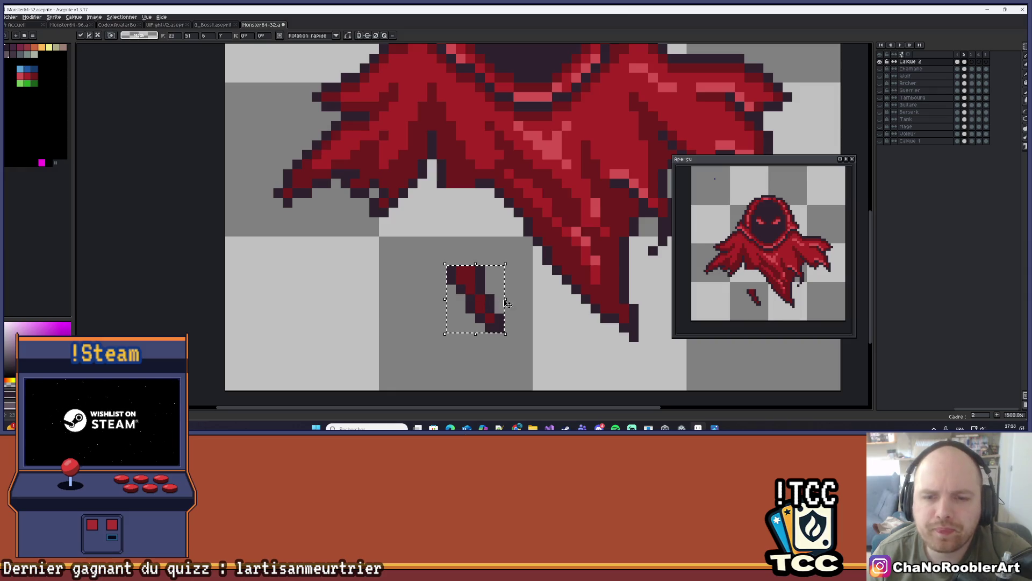
{"action": "left_click_drag", "start_coordinate": [508, 298], "coordinate": [373, 305]}
{"action": "left_click_drag", "start_coordinate": [378, 306], "coordinate": [462, 231]}
{"action": "left_click", "coordinate": [484, 264]}
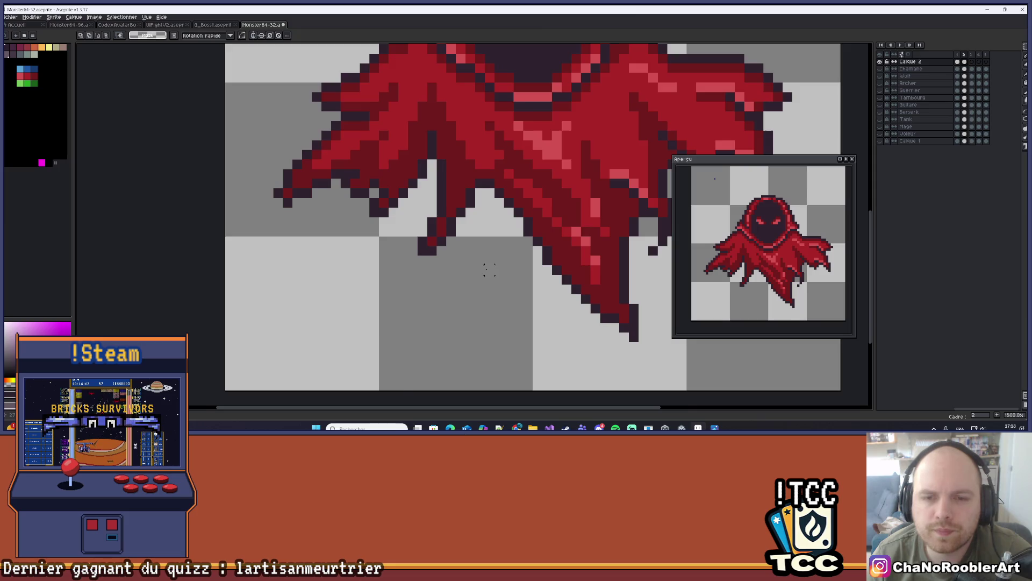
{"action": "scroll", "coordinate": [458, 271], "scroll_direction": "down", "scroll_amount": 1}
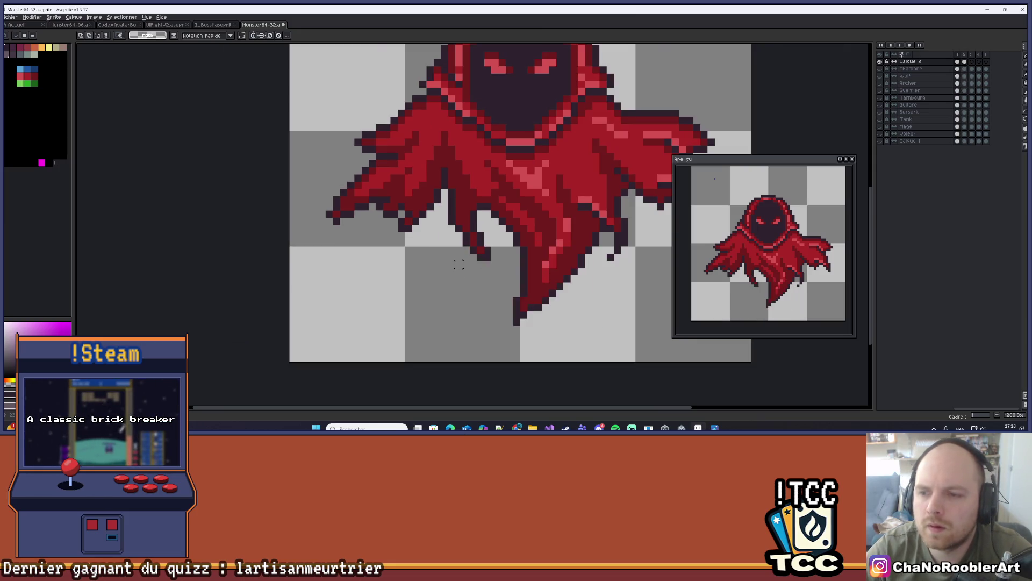
{"action": "key", "text": "Return"}
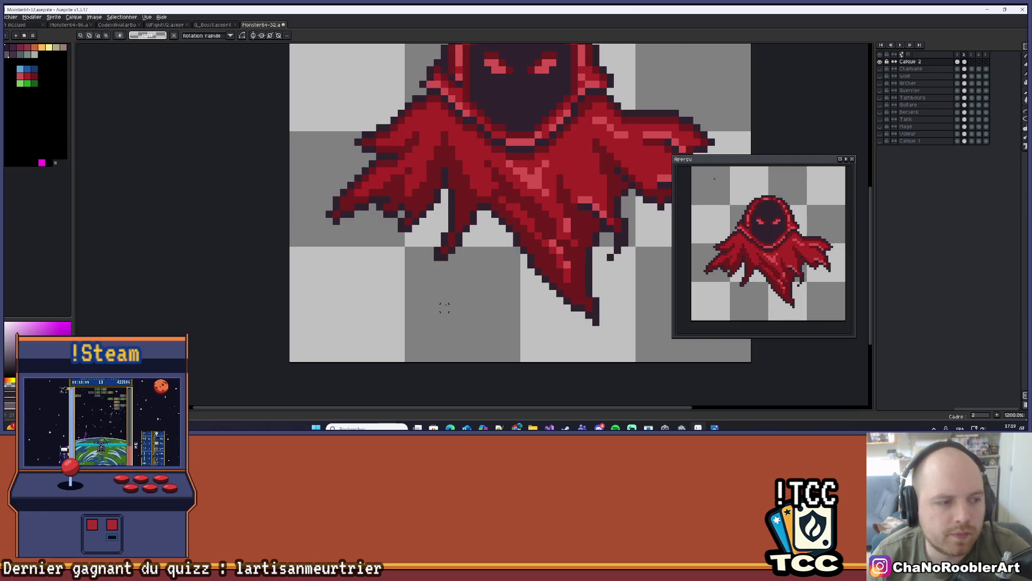
{"action": "left_click_drag", "start_coordinate": [431, 271], "coordinate": [377, 304]}
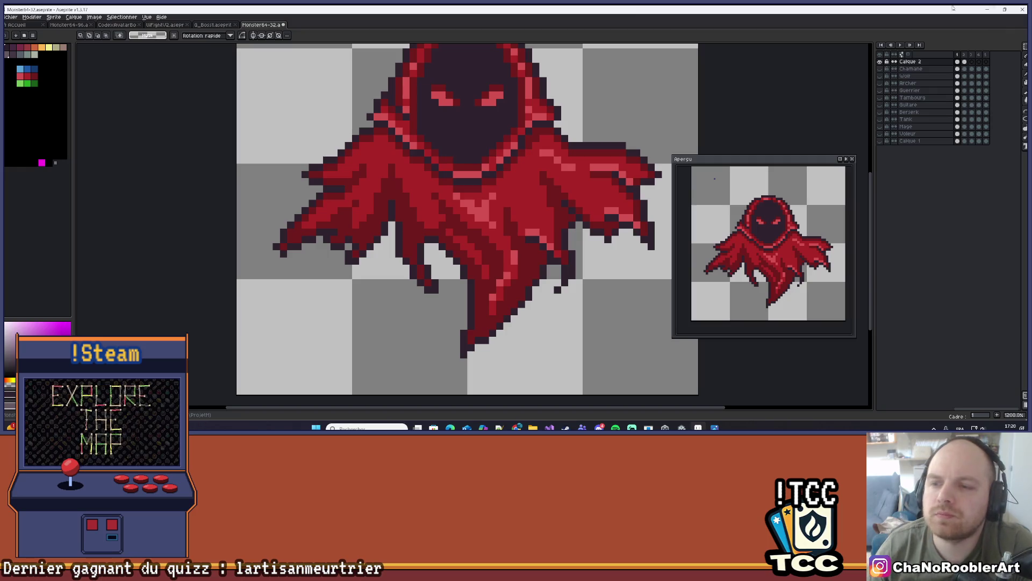
{"action": "scroll", "coordinate": [618, 220], "scroll_direction": "down", "scroll_amount": 2}
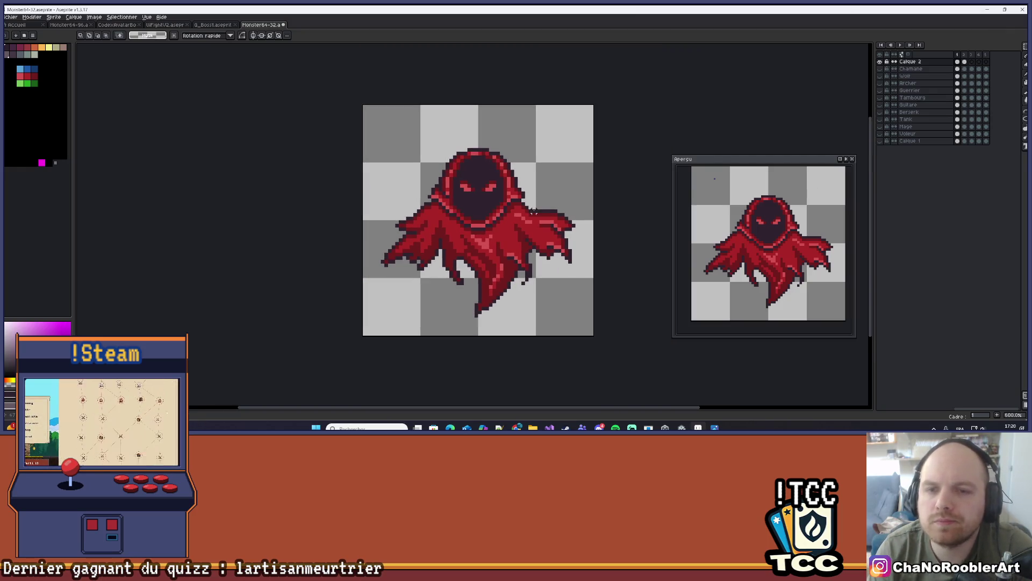
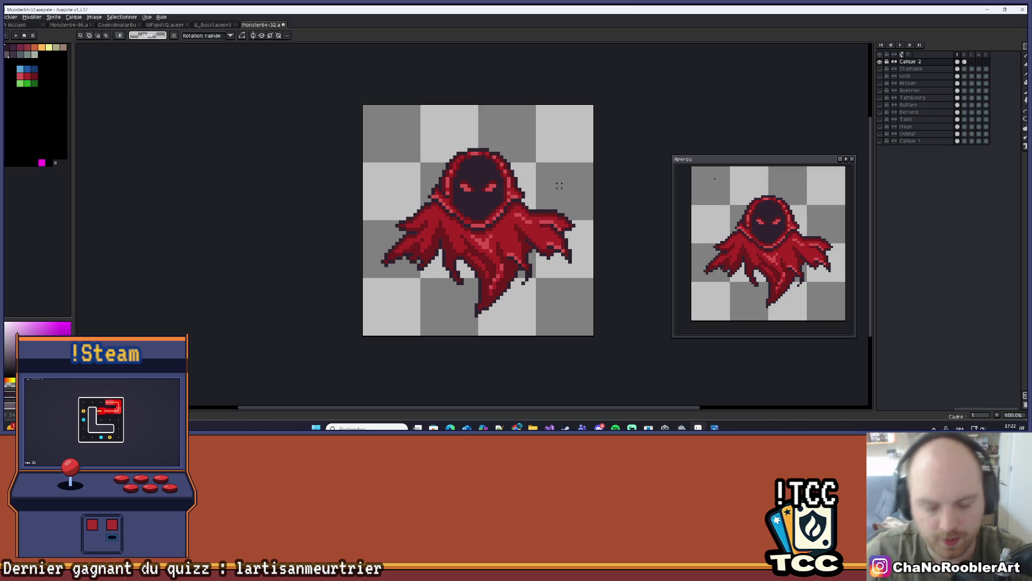
Play the wraith animation from frame 2 with looping on to review the lower cloak.
{"action": "scroll", "coordinate": [563, 171], "scroll_direction": "up", "scroll_amount": 3}
{"action": "left_click_drag", "start_coordinate": [562, 171], "coordinate": [651, 167]}
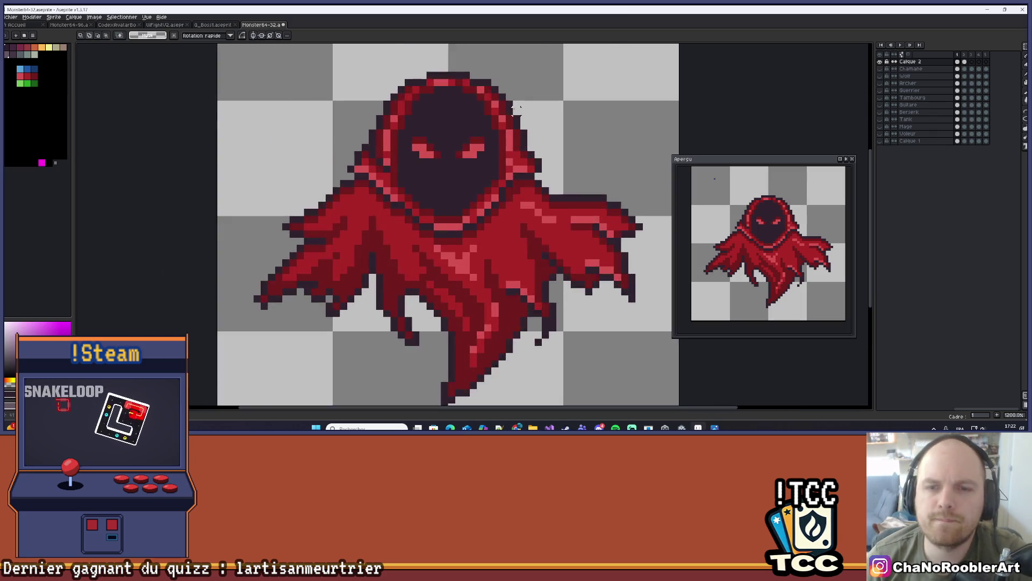
{"action": "scroll", "coordinate": [521, 111], "scroll_direction": "down", "scroll_amount": 2}
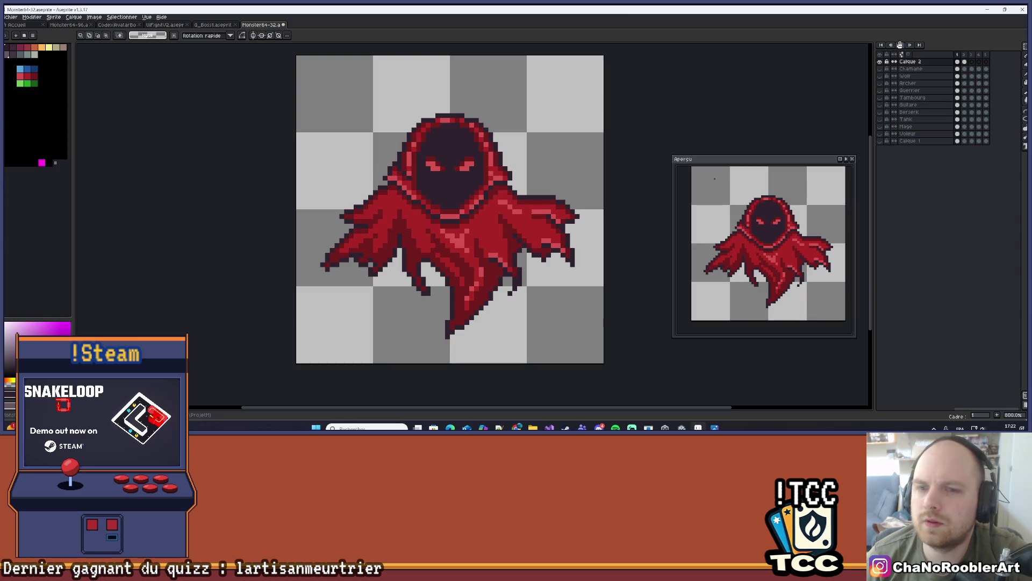
{"action": "left_click", "coordinate": [900, 45]}
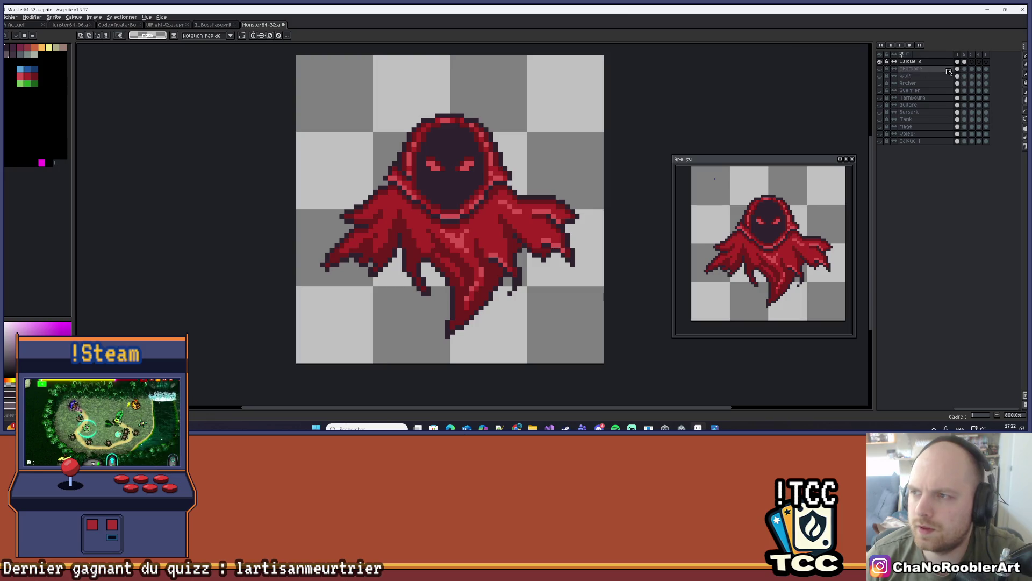
{"action": "left_click", "coordinate": [968, 55]}
{"action": "key", "text": "Return"}
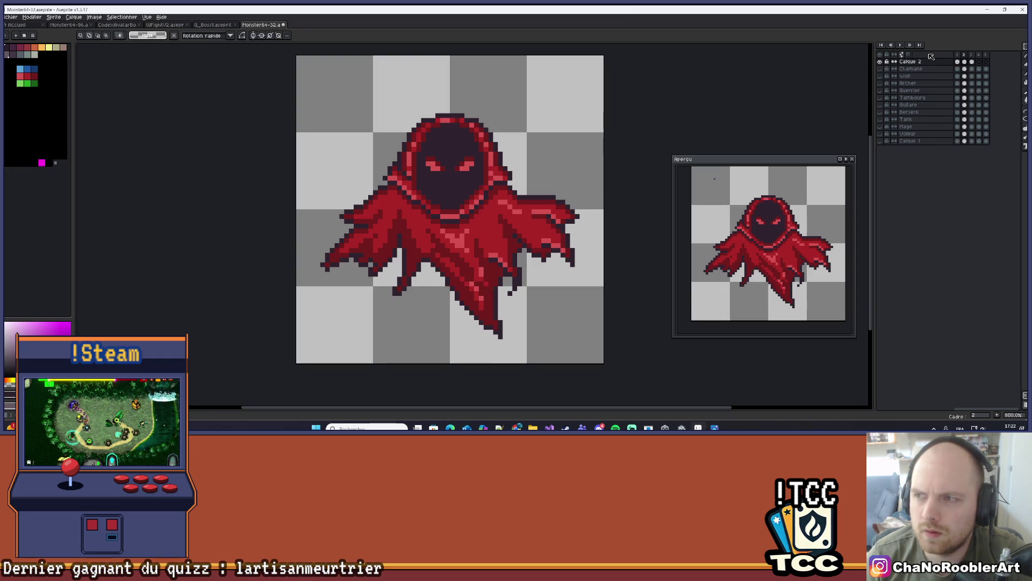
Zoom in and out on the cloak and switch to the pencil for single-pixel drawing.
{"action": "scroll", "coordinate": [418, 307], "scroll_direction": "up", "scroll_amount": 1}
{"action": "scroll", "coordinate": [456, 259], "scroll_direction": "down", "scroll_amount": 1}
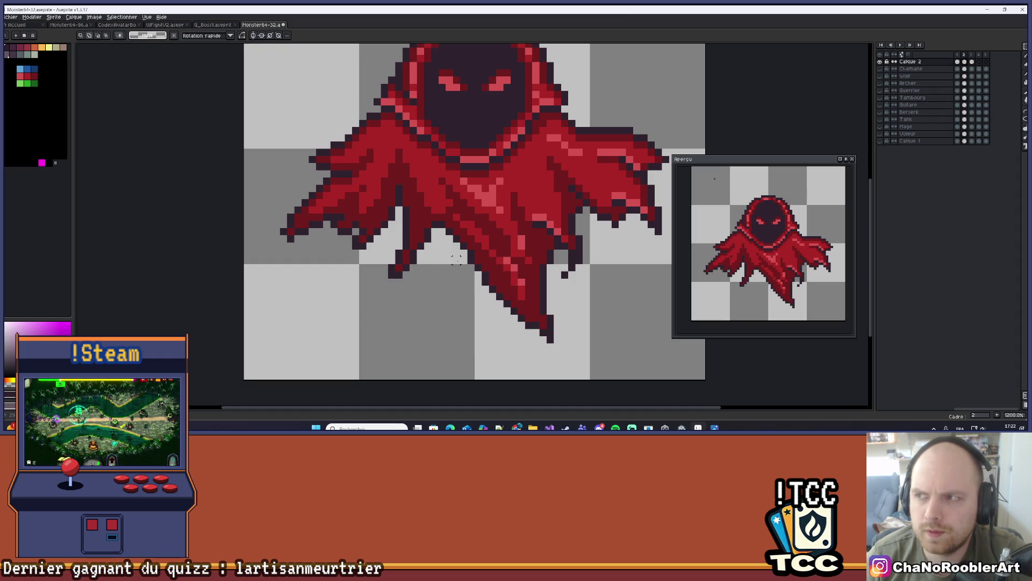
{"action": "scroll", "coordinate": [502, 335], "scroll_direction": "up", "scroll_amount": 3}
{"action": "key", "text": "b"}
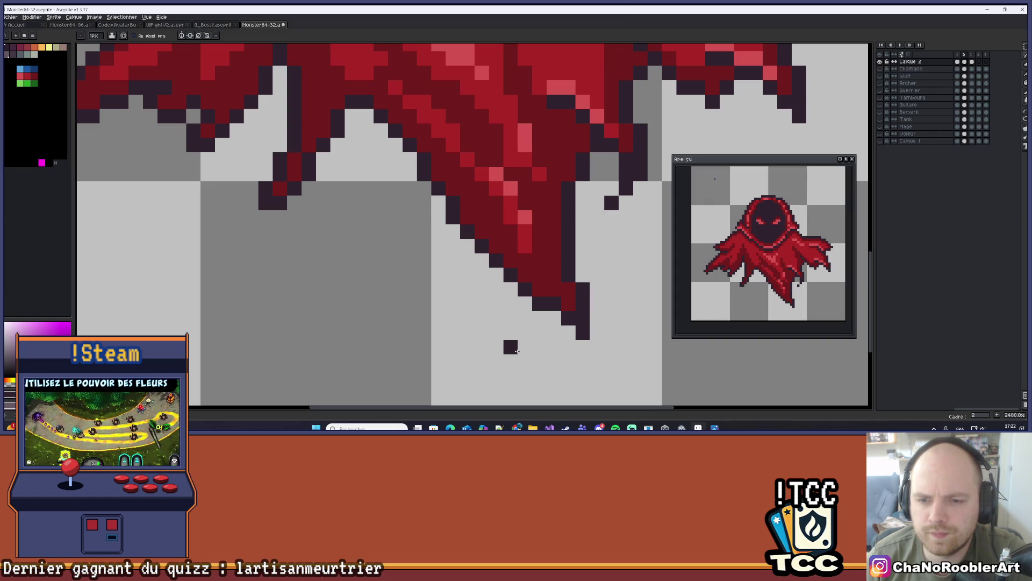
{"action": "scroll", "coordinate": [510, 350], "scroll_direction": "down", "scroll_amount": 5}
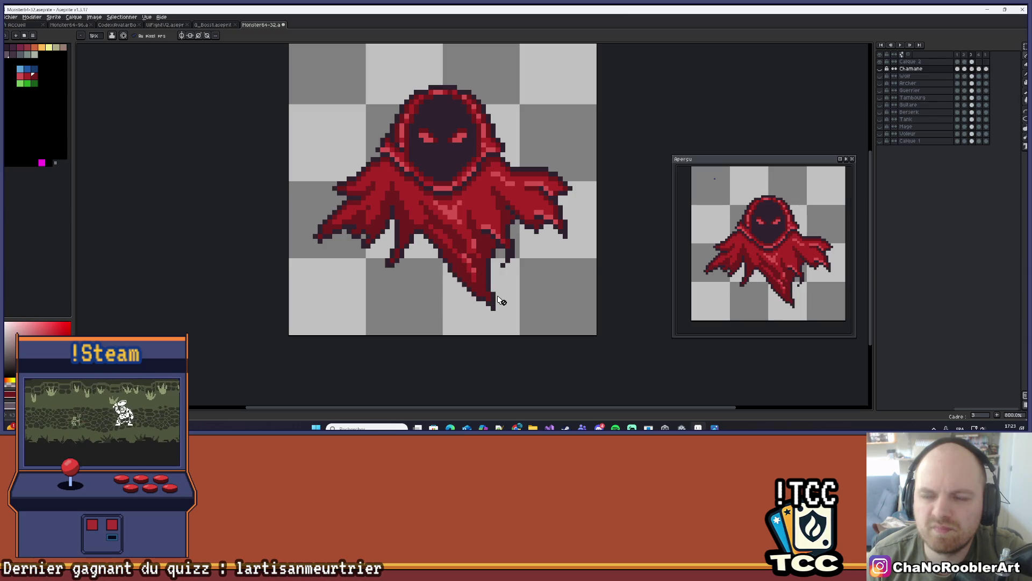
{"action": "left_click", "coordinate": [971, 63]}
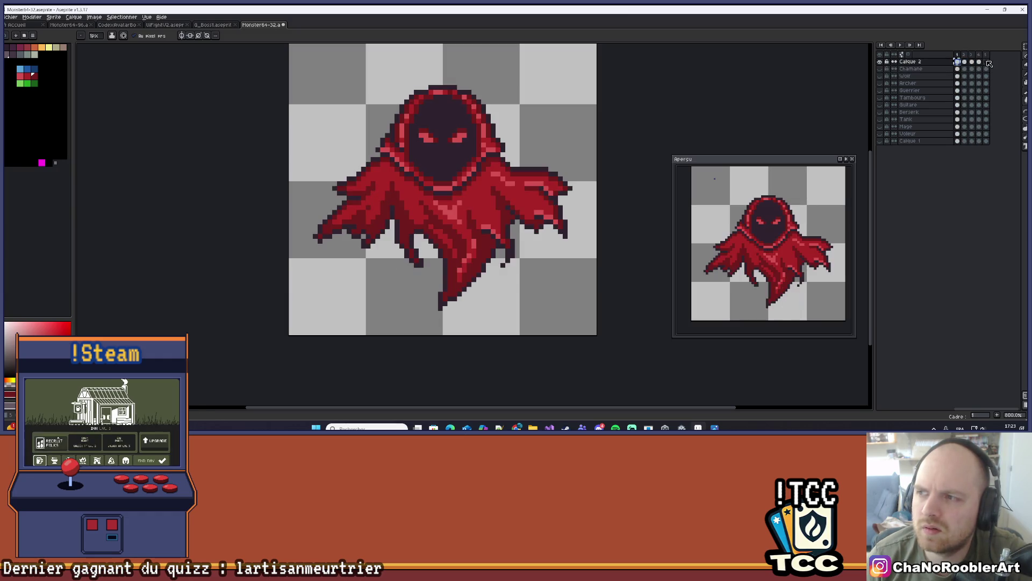
{"action": "scroll", "coordinate": [543, 140], "scroll_direction": "down", "scroll_amount": 2}
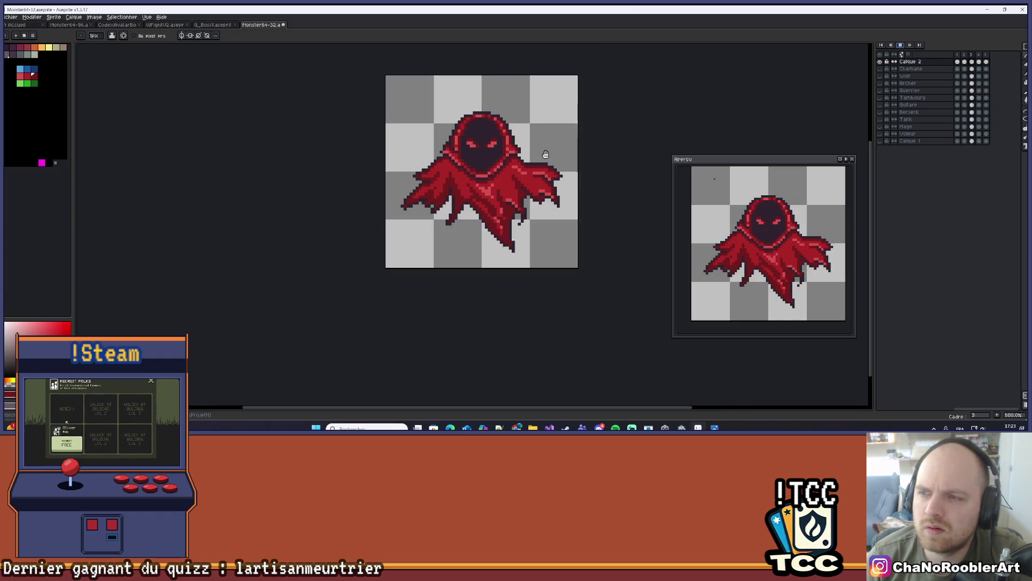
{"action": "left_click_drag", "start_coordinate": [565, 157], "coordinate": [546, 203]}
{"action": "scroll", "coordinate": [548, 200], "scroll_direction": "down", "scroll_amount": 1}
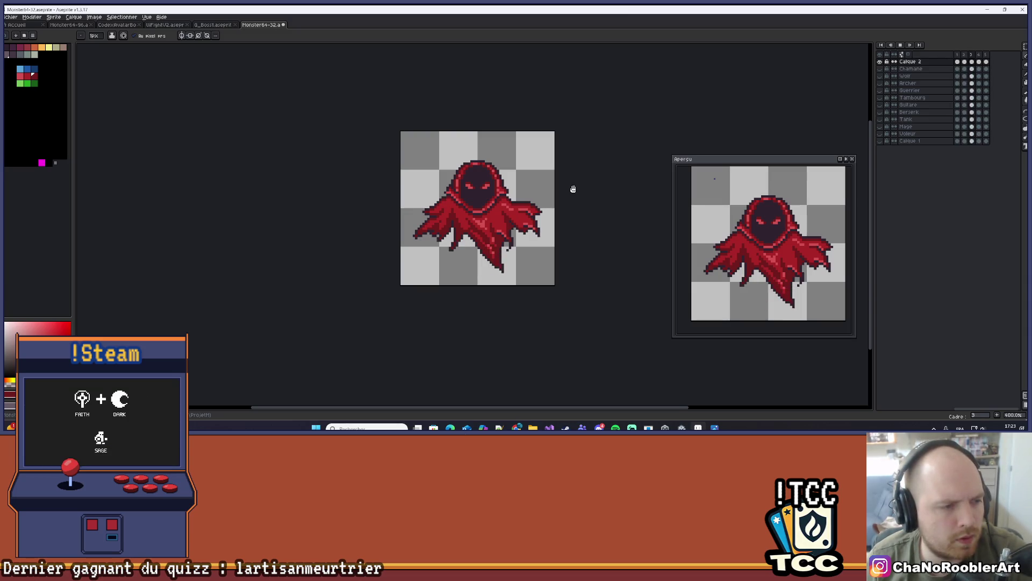
{"action": "left_click_drag", "start_coordinate": [525, 242], "coordinate": [517, 259]}
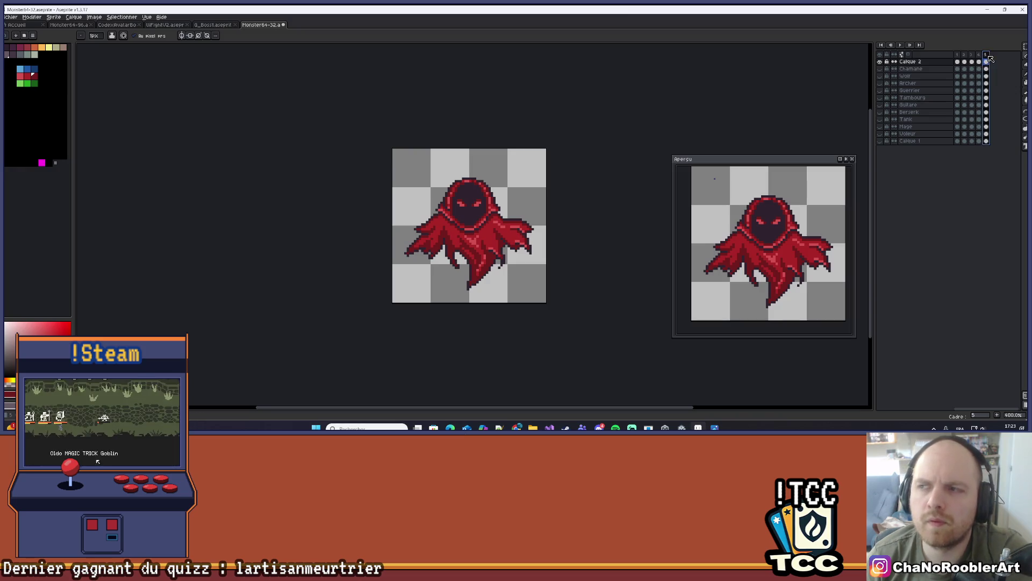
{"action": "key", "text": "alt+c"}
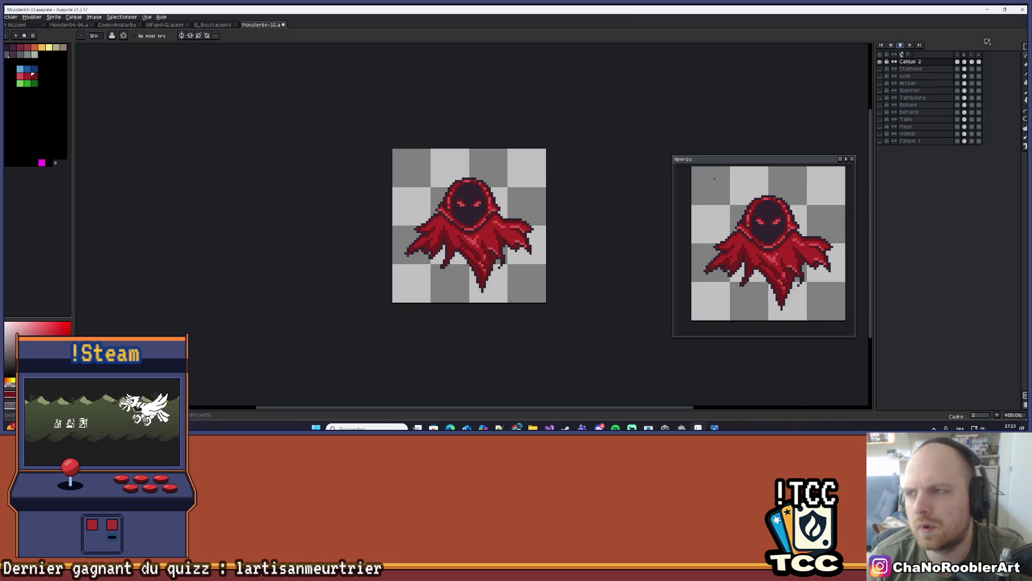
{"action": "key", "text": "ctrl+z"}
{"action": "left_click", "coordinate": [900, 45]}
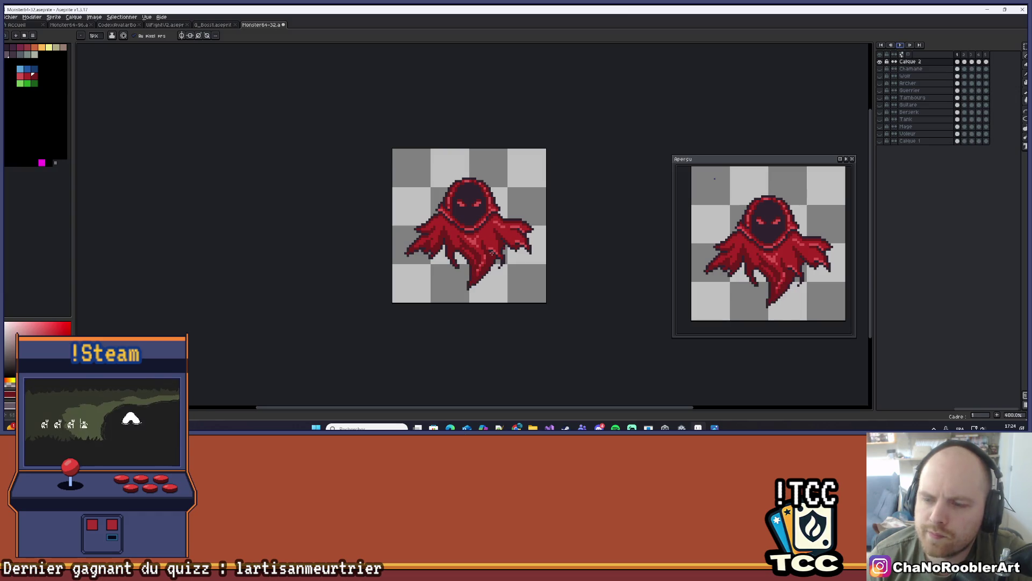
{"action": "scroll", "coordinate": [482, 251], "scroll_direction": "up", "scroll_amount": 1}
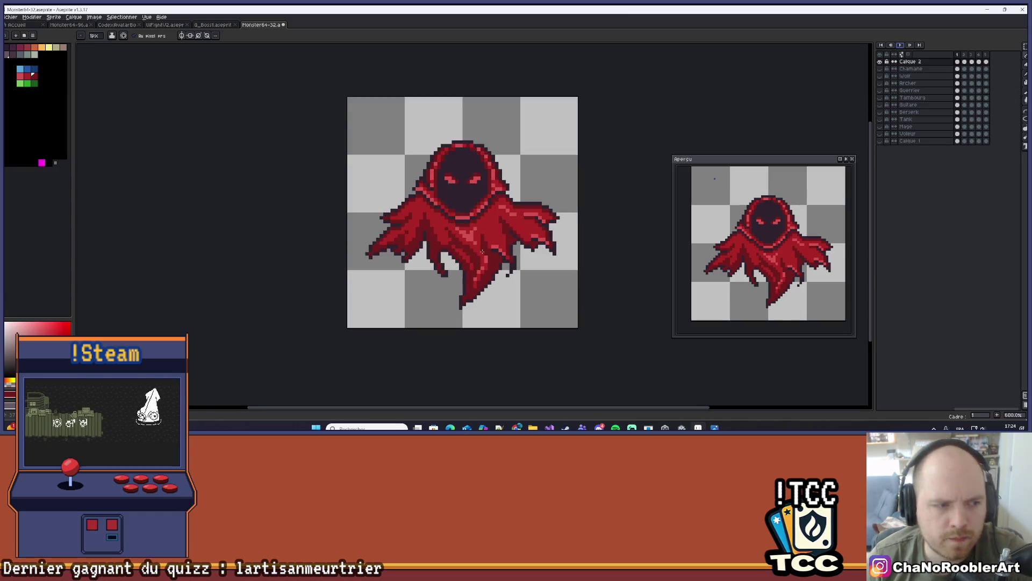
Zoom into the cloak tip and repaint its central fold dark red with a lighter red fold line.
{"action": "scroll", "coordinate": [543, 274], "scroll_direction": "up", "scroll_amount": 3}
{"action": "left_click_drag", "start_coordinate": [543, 274], "coordinate": [524, 253]}
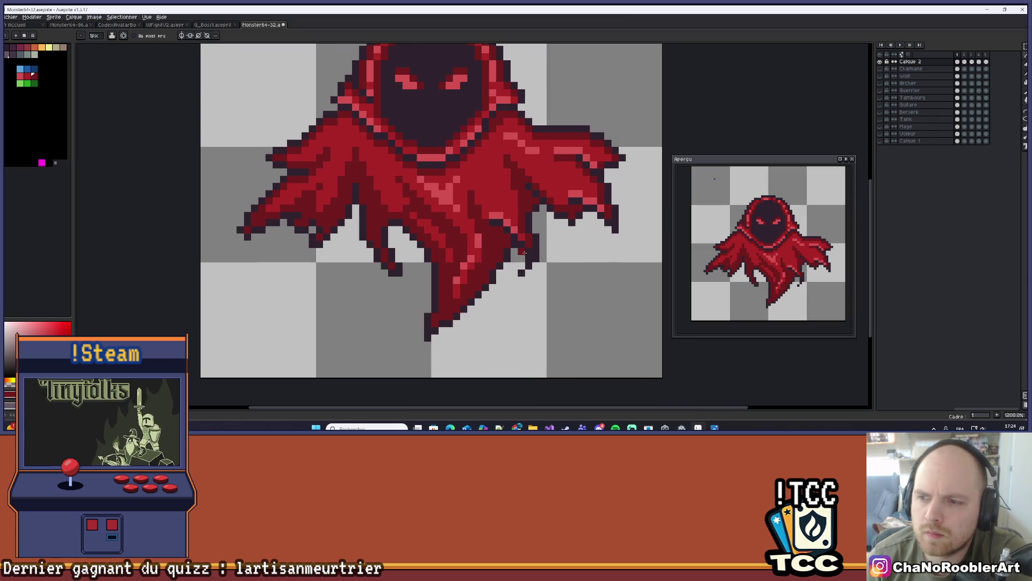
{"action": "scroll", "coordinate": [525, 253], "scroll_direction": "up", "scroll_amount": 1}
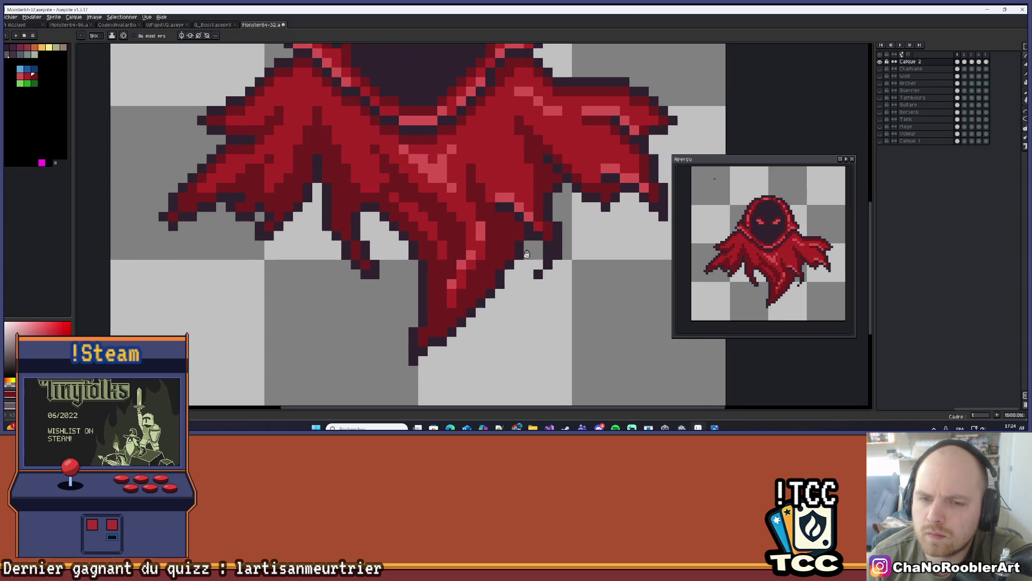
{"action": "left_click_drag", "start_coordinate": [527, 254], "coordinate": [535, 247]}
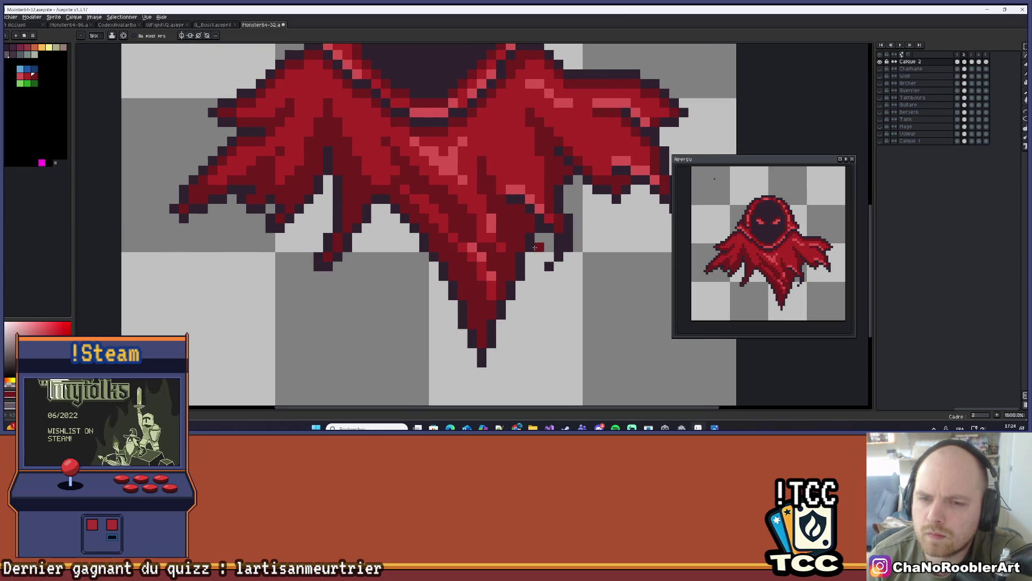
{"action": "scroll", "coordinate": [497, 251], "scroll_direction": "up", "scroll_amount": 2}
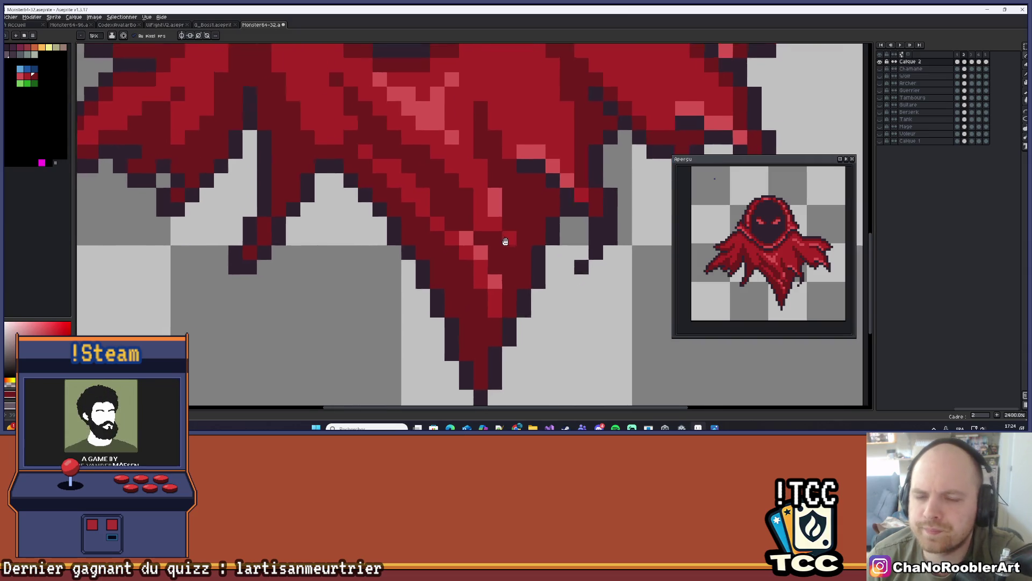
{"action": "key", "text": "i"}
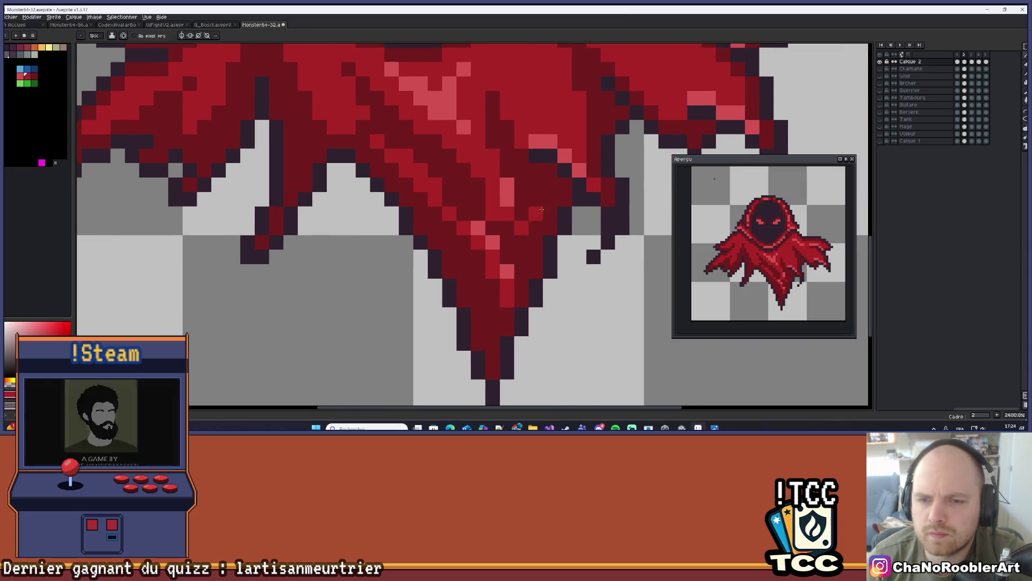
{"action": "key", "text": "b"}
{"action": "left_click", "coordinate": [523, 227], "text": "alt"}
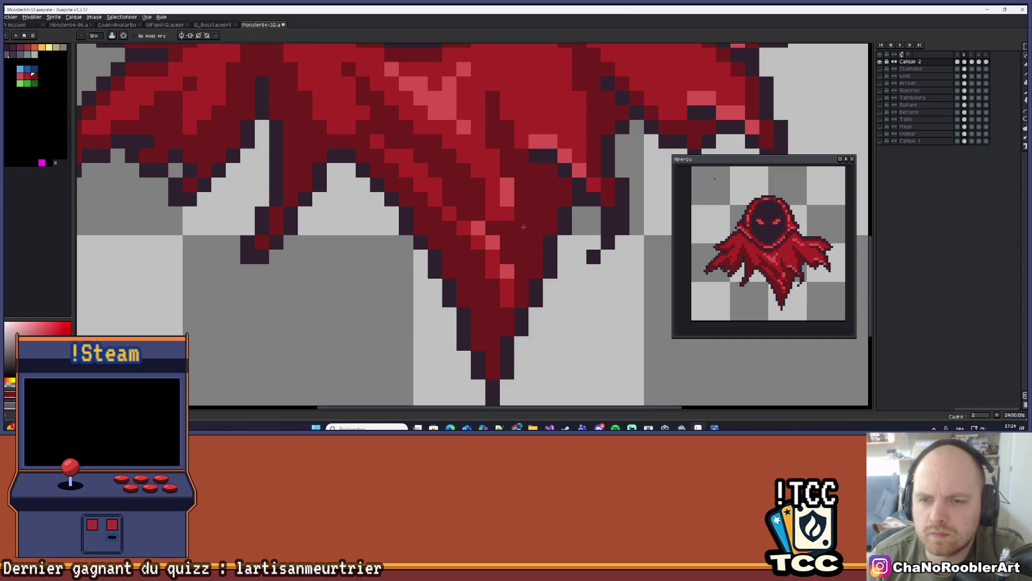
{"action": "left_click_drag", "start_coordinate": [502, 283], "coordinate": [506, 281]}
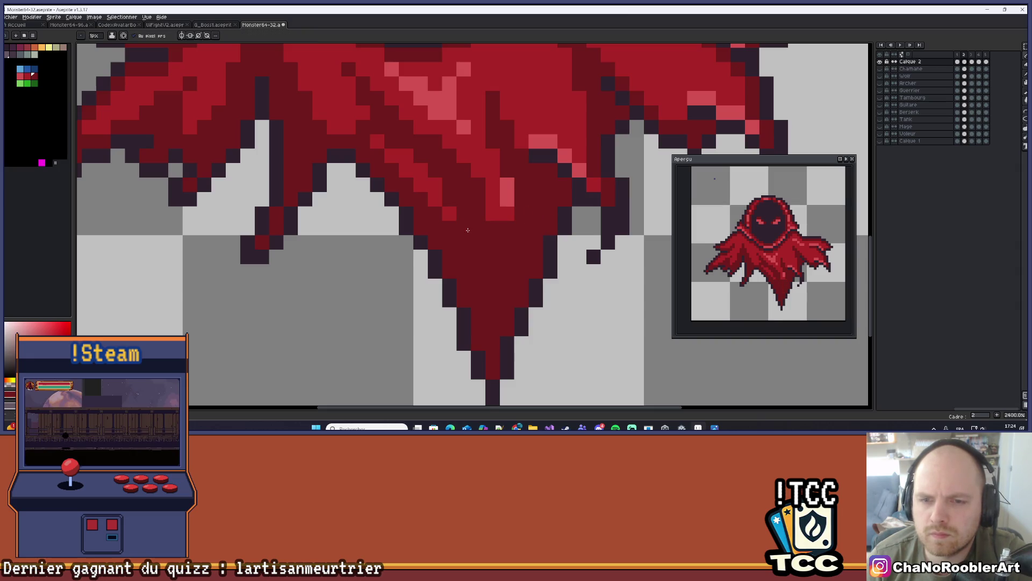
{"action": "left_click", "coordinate": [507, 242]}
{"action": "left_click_drag", "start_coordinate": [492, 253], "coordinate": [489, 314]}
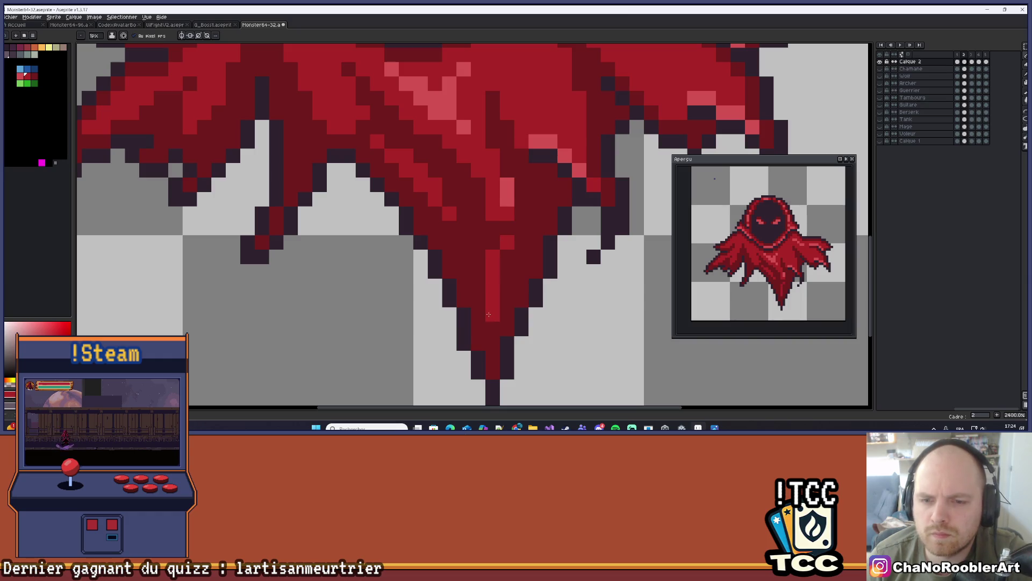
On frame 3, try a brighter red pixel on the fold, then undo it and zoom out.
{"action": "scroll", "coordinate": [491, 249], "scroll_direction": "down", "scroll_amount": 3}
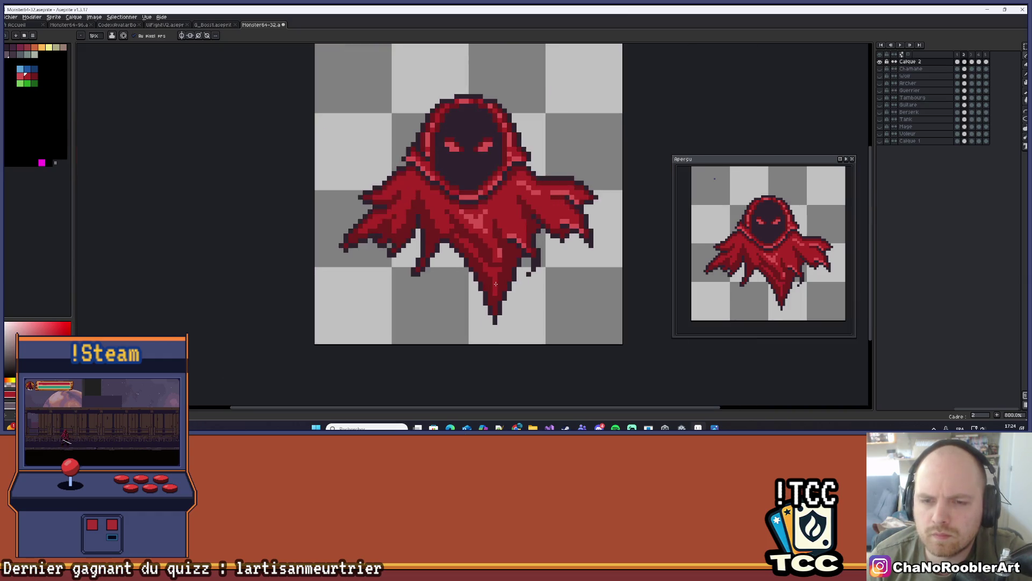
{"action": "scroll", "coordinate": [490, 248], "scroll_direction": "up", "scroll_amount": 3}
{"action": "scroll", "coordinate": [507, 247], "scroll_direction": "down", "scroll_amount": 1}
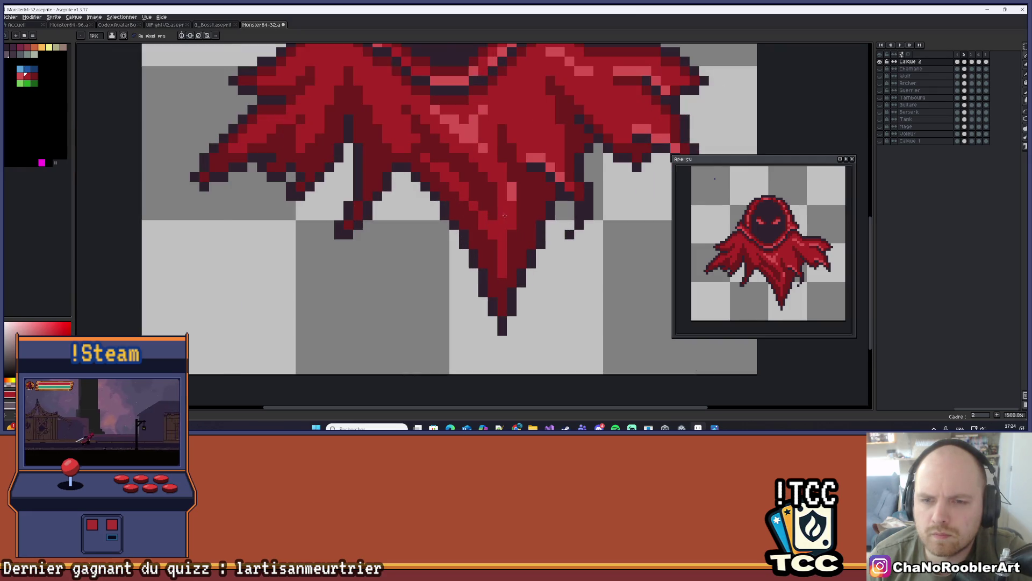
{"action": "scroll", "coordinate": [507, 247], "scroll_direction": "down", "scroll_amount": 5}
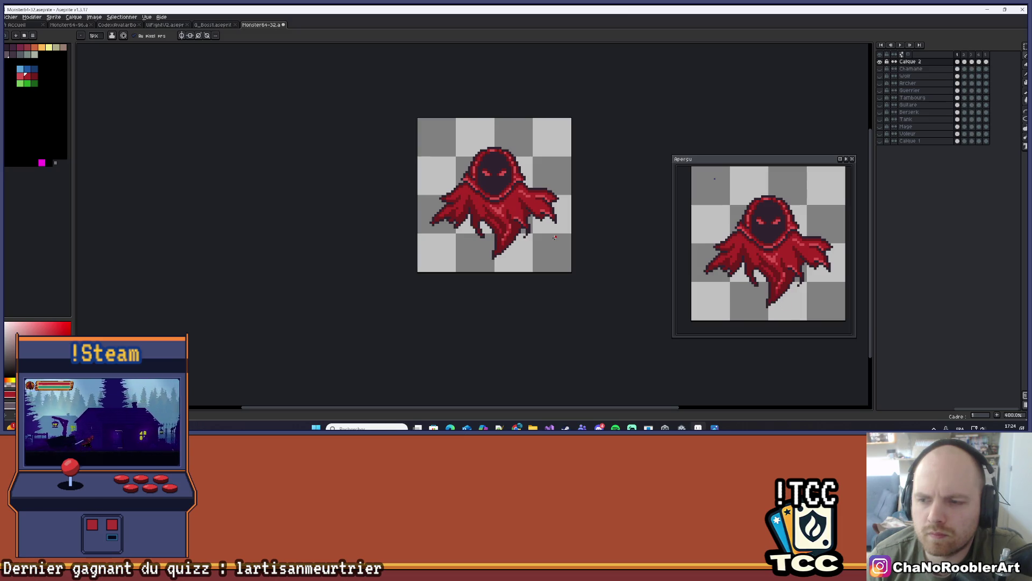
{"action": "key", "text": "Right"}
{"action": "scroll", "coordinate": [554, 237], "scroll_direction": "up", "scroll_amount": 8}
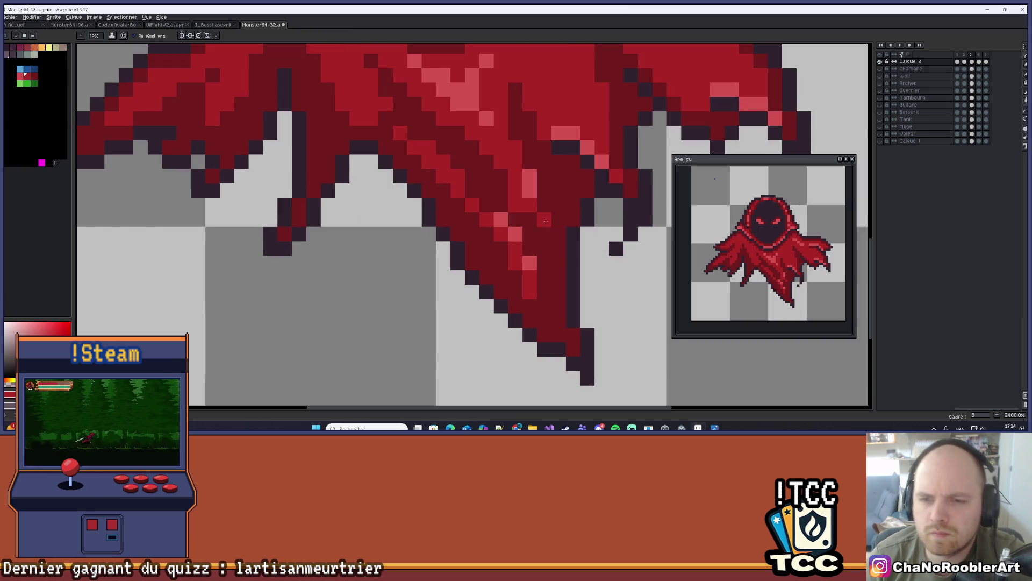
{"action": "key", "text": "i"}
{"action": "key", "text": "b"}
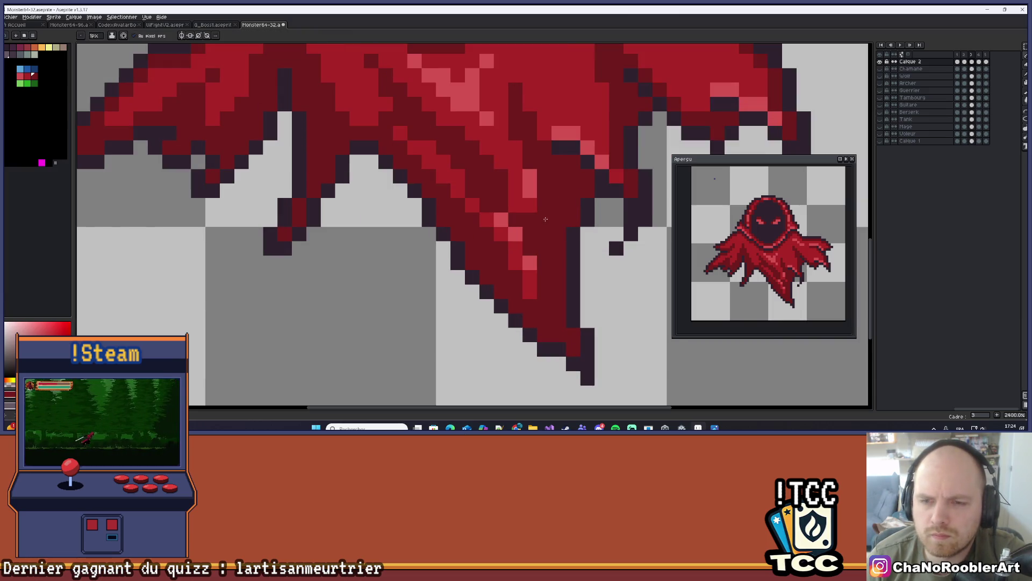
{"action": "left_click", "coordinate": [533, 229], "text": "alt"}
{"action": "left_click", "coordinate": [530, 215]}
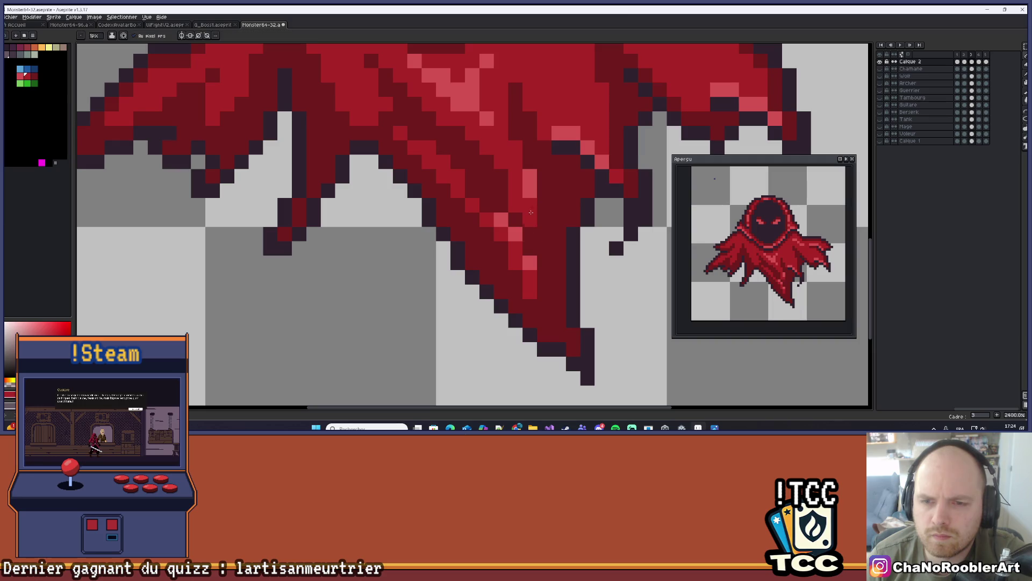
{"action": "key", "text": "ctrl+z"}
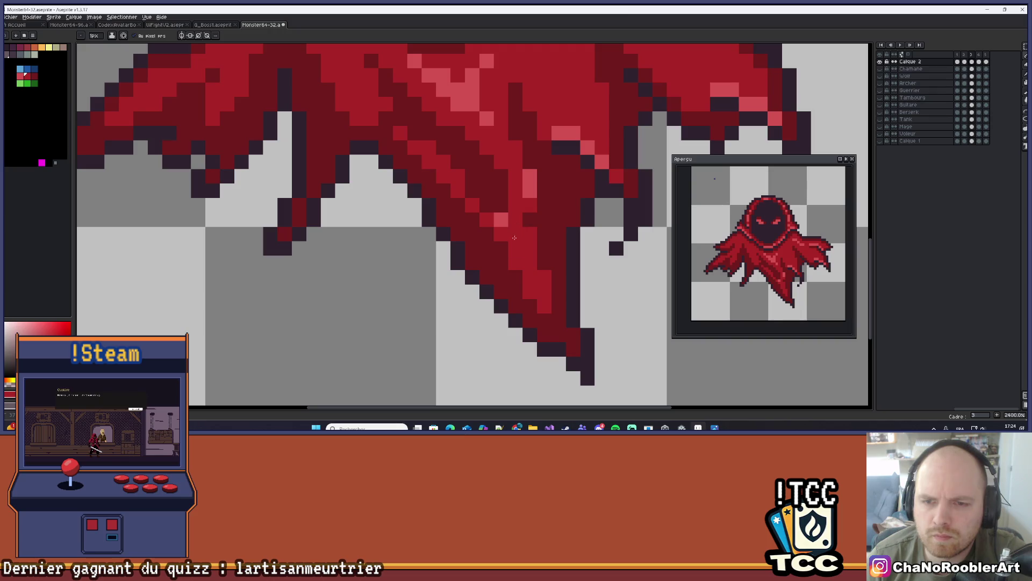
{"action": "scroll", "coordinate": [514, 240], "scroll_direction": "down", "scroll_amount": 4}
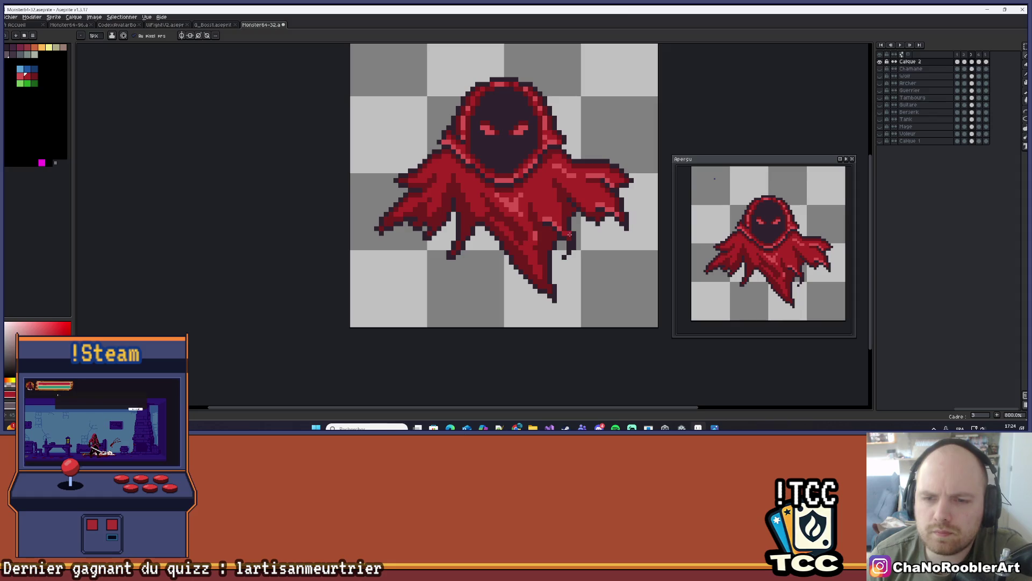
{"action": "key", "text": "Left"}
{"action": "key", "text": "Right"}
{"action": "key", "text": "Left"}
{"action": "scroll", "coordinate": [572, 234], "scroll_direction": "down", "scroll_amount": 2}
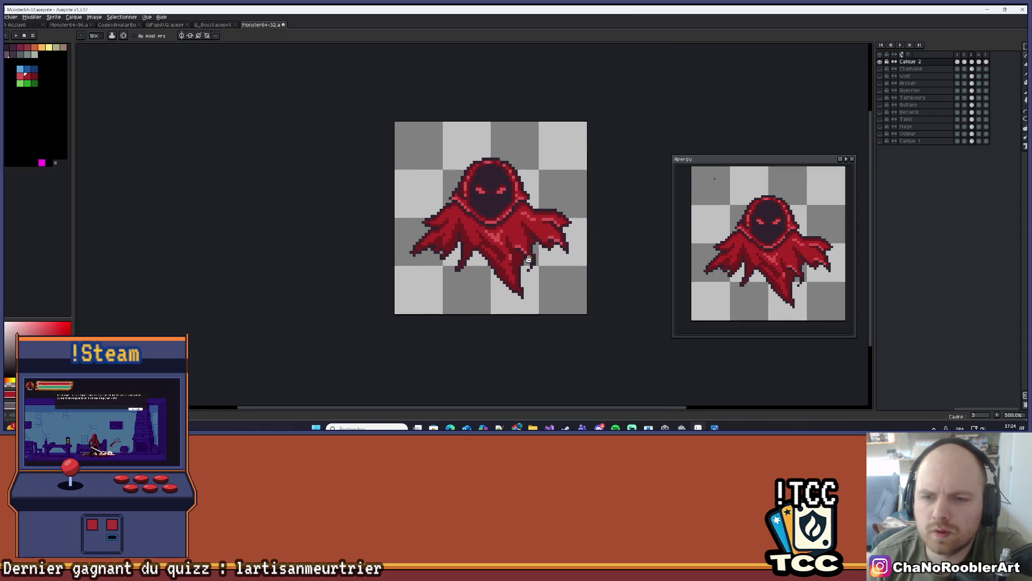
{"action": "key", "text": "Right"}
{"action": "key", "text": "Left"}
{"action": "key", "text": "Left"}
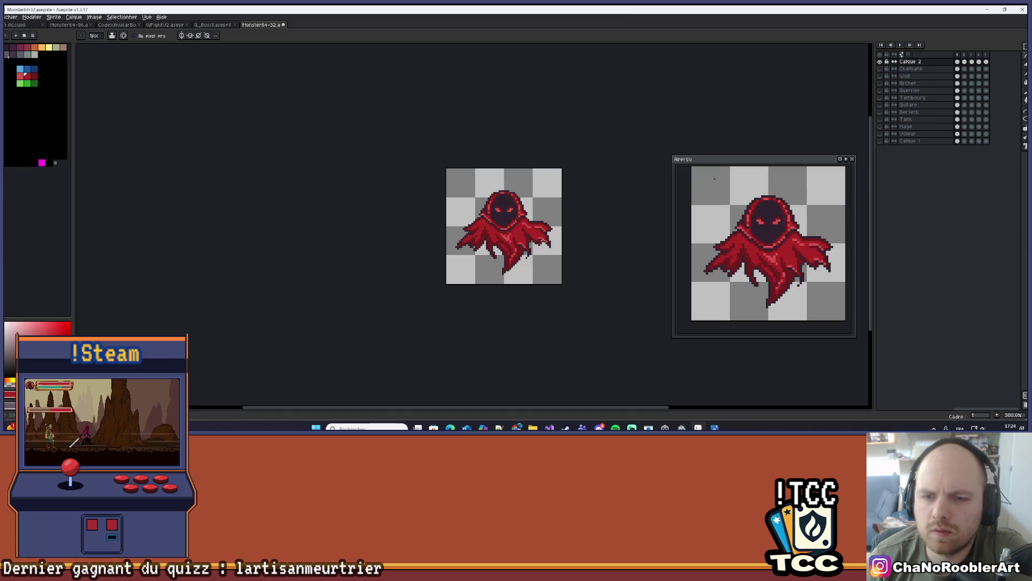
{"action": "scroll", "coordinate": [520, 230], "scroll_direction": "up", "scroll_amount": 4}
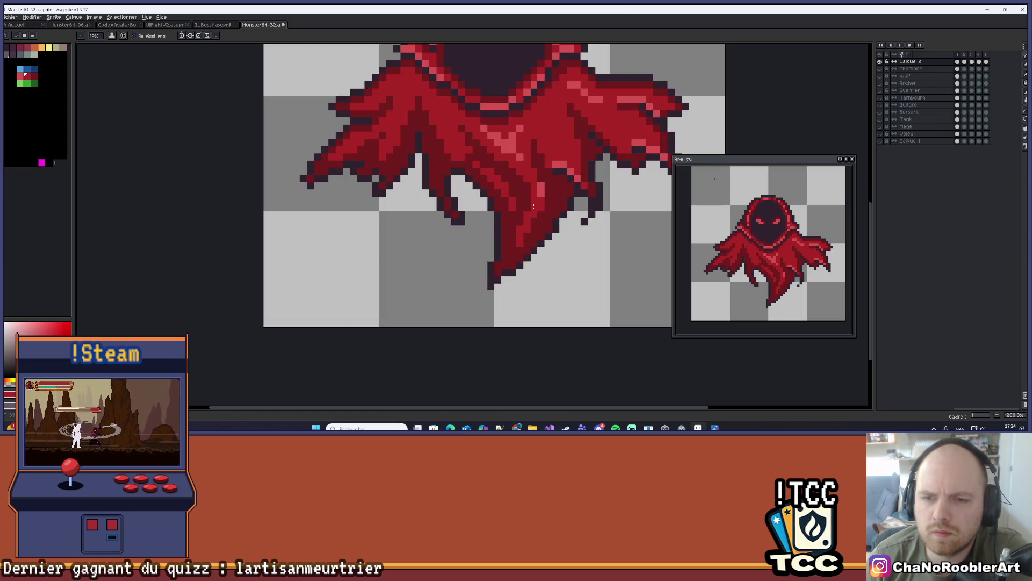
{"action": "key", "text": "Right"}
{"action": "key", "text": "Right"}
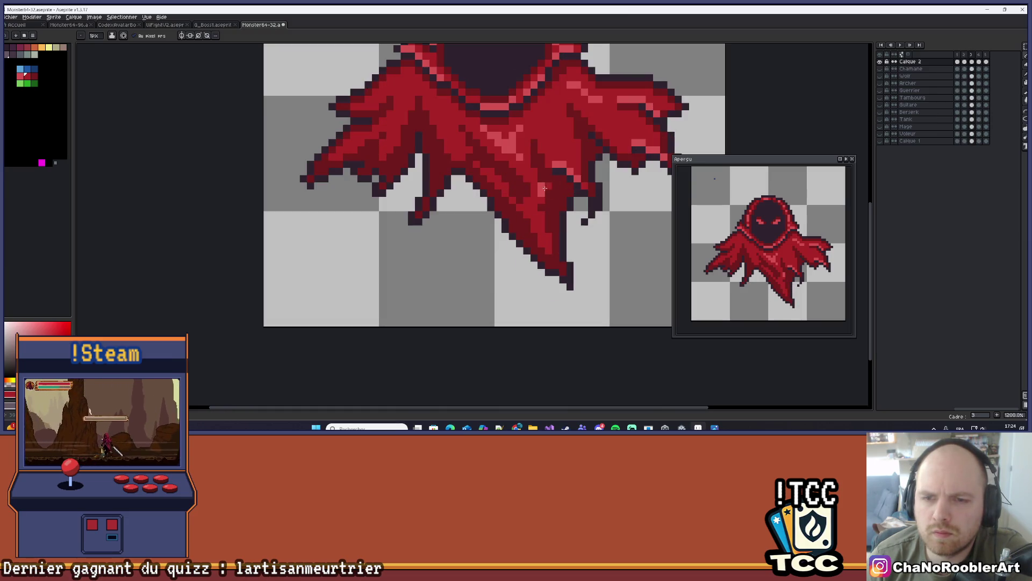
{"action": "key", "text": "Right"}
{"action": "key", "text": "Return"}
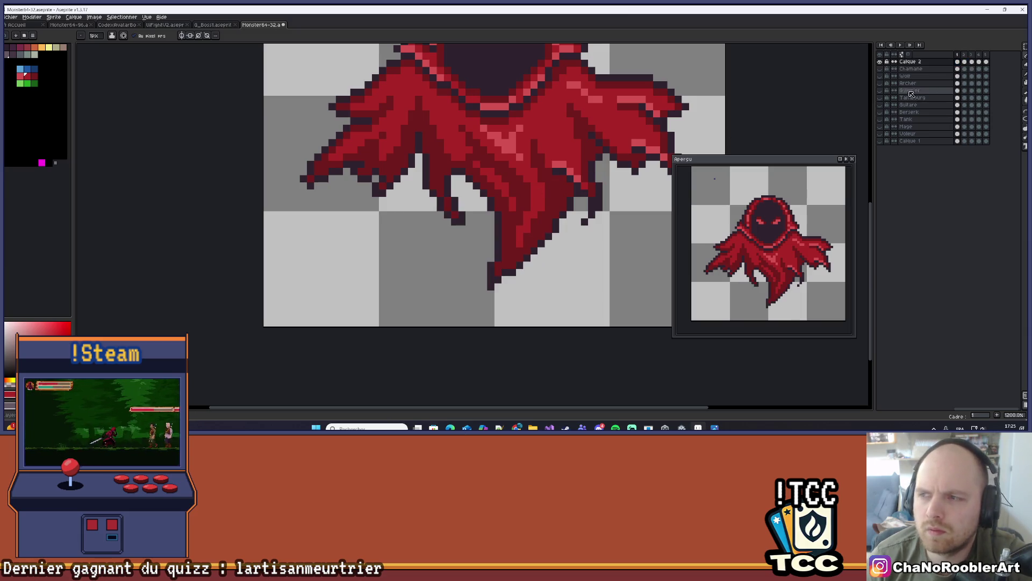
{"action": "left_click", "coordinate": [968, 62]}
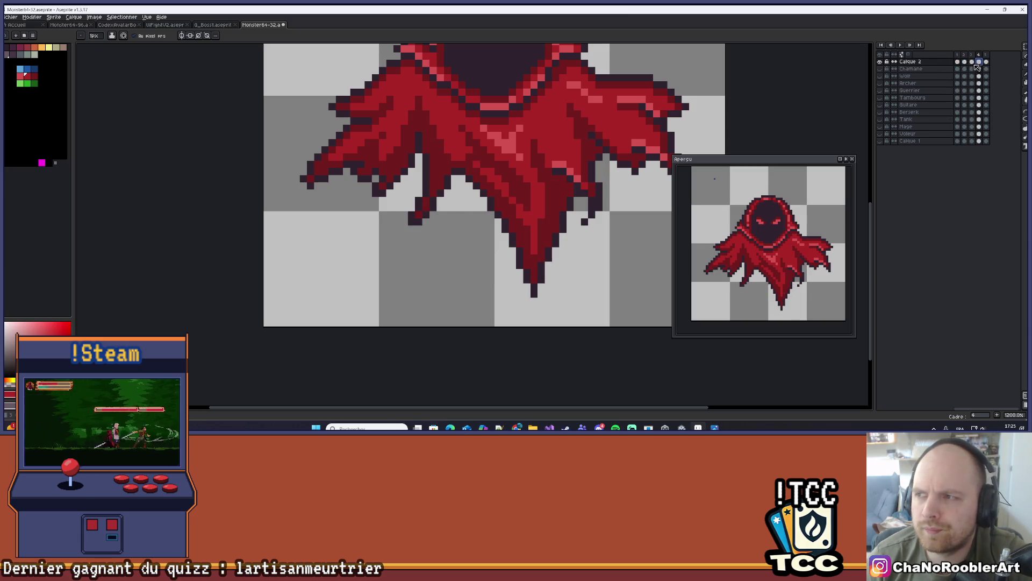
{"action": "left_click", "coordinate": [960, 62]}
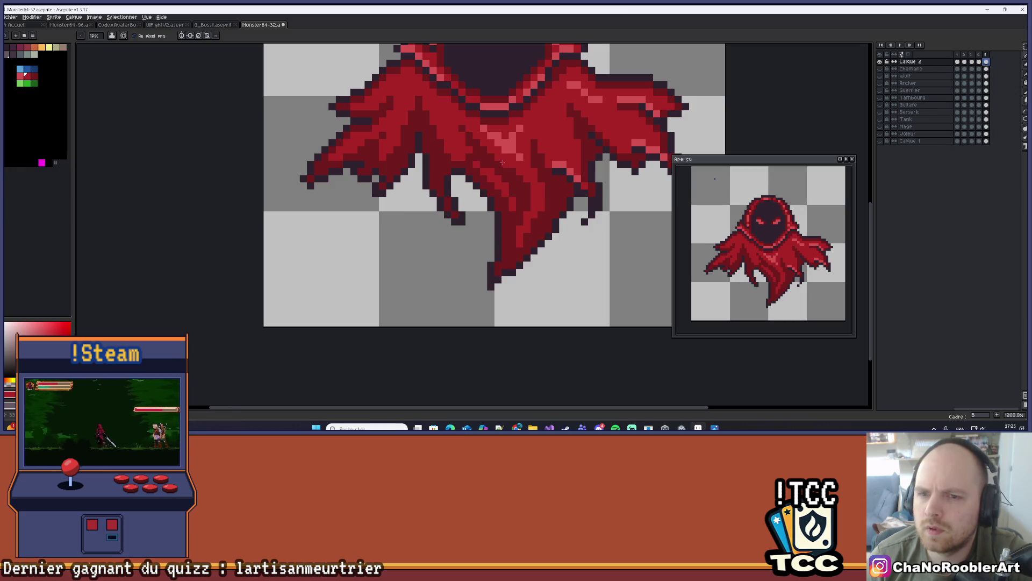
{"action": "scroll", "coordinate": [503, 162], "scroll_direction": "down", "scroll_amount": 4}
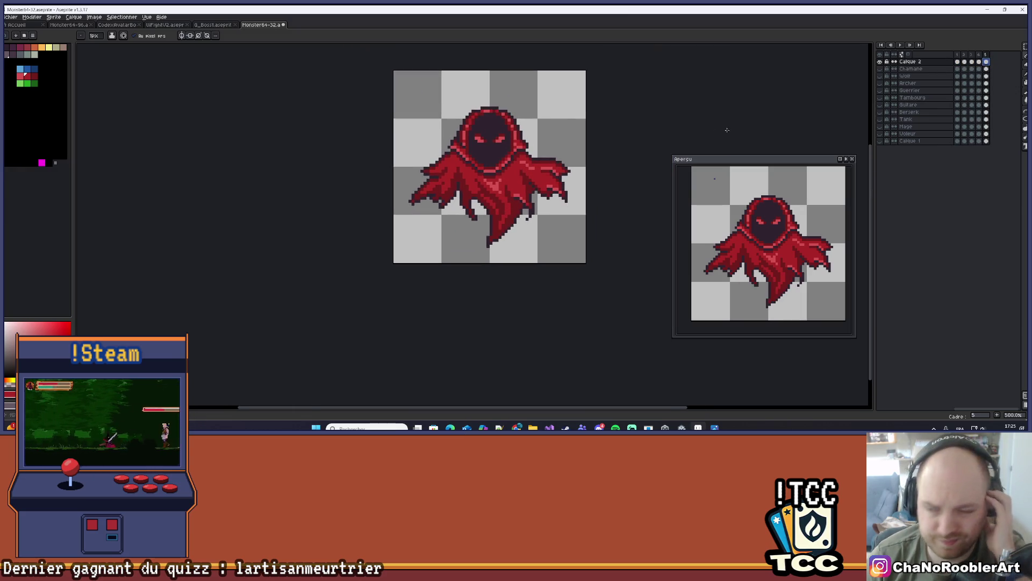
{"action": "key", "text": "Return"}
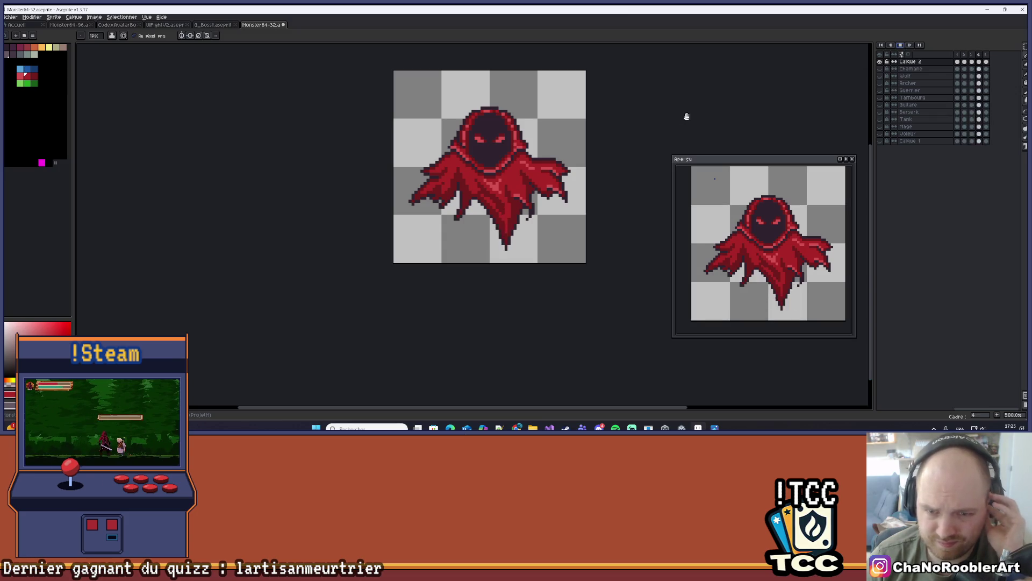
{"action": "scroll", "coordinate": [511, 199], "scroll_direction": "down", "scroll_amount": 3}
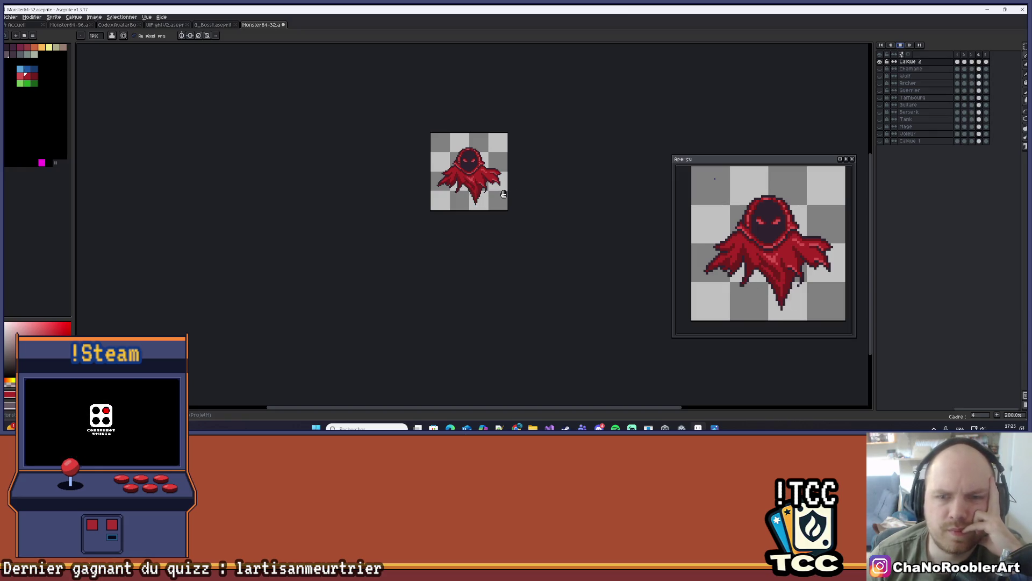
{"action": "scroll", "coordinate": [477, 146], "scroll_direction": "up", "scroll_amount": 3}
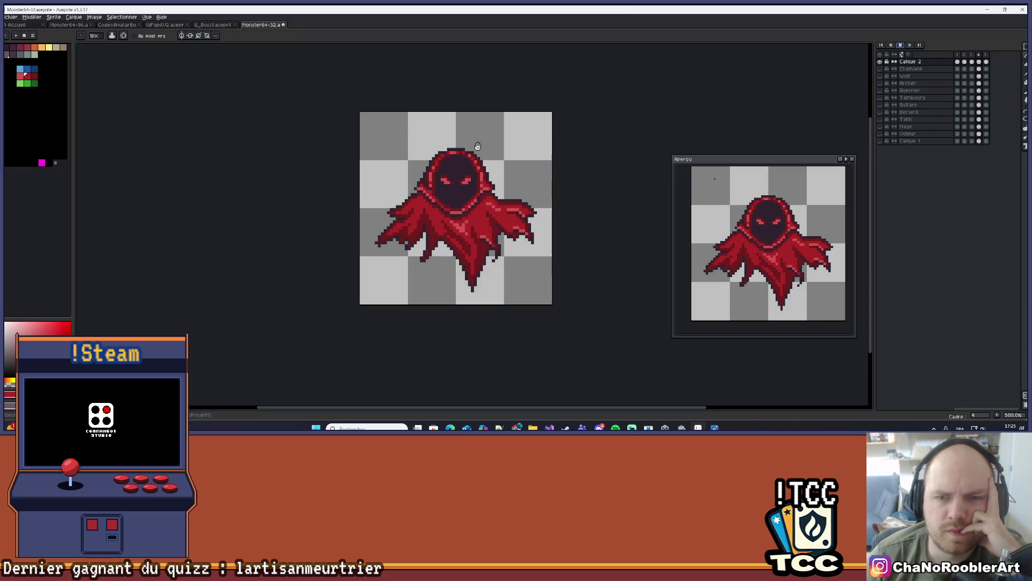
{"action": "scroll", "coordinate": [496, 225], "scroll_direction": "down", "scroll_amount": 1}
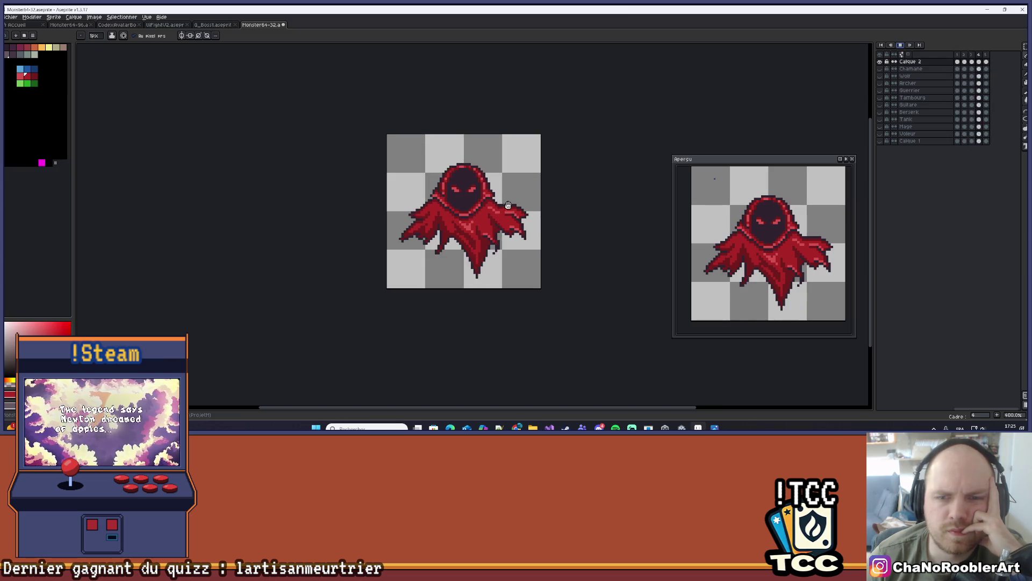
{"action": "scroll", "coordinate": [508, 205], "scroll_direction": "down", "scroll_amount": 1}
{"action": "scroll", "coordinate": [508, 204], "scroll_direction": "down", "scroll_amount": 2}
{"action": "scroll", "coordinate": [508, 204], "scroll_direction": "up", "scroll_amount": 1}
{"action": "scroll", "coordinate": [505, 203], "scroll_direction": "up", "scroll_amount": 4}
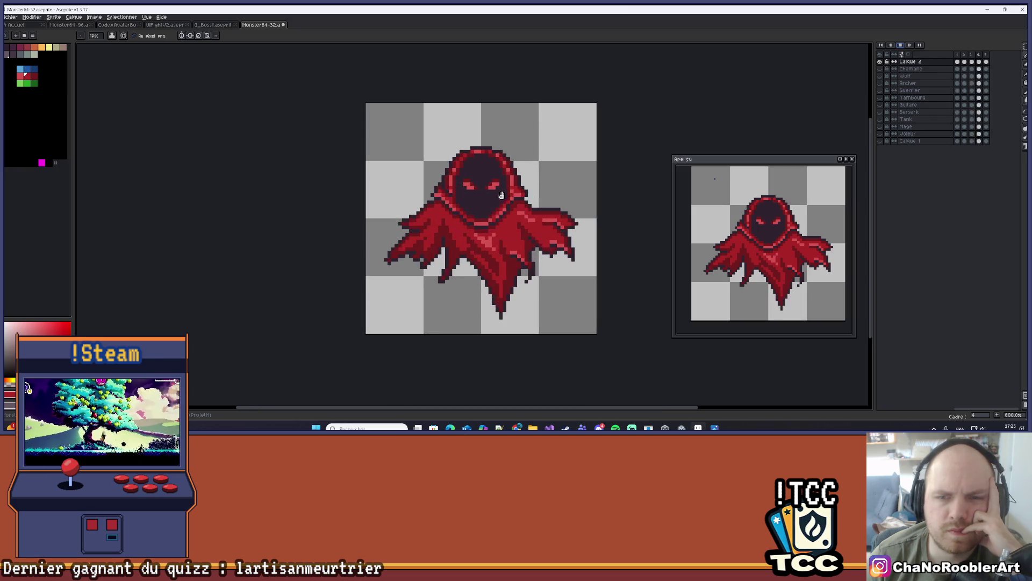
{"action": "left_click", "coordinate": [900, 46]}
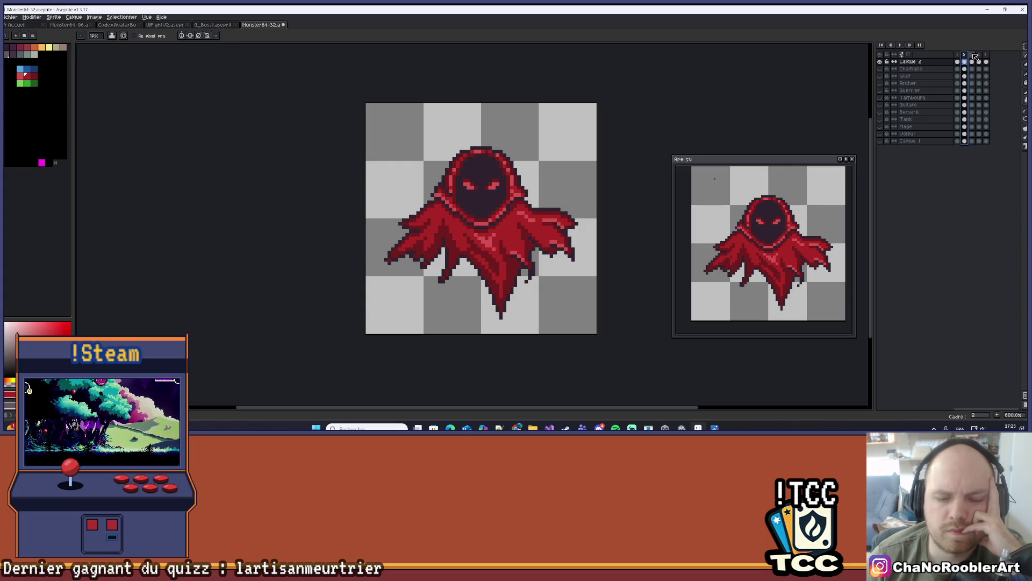
{"action": "left_click", "coordinate": [972, 55]}
{"action": "scroll", "coordinate": [456, 165], "scroll_direction": "up", "scroll_amount": 4}
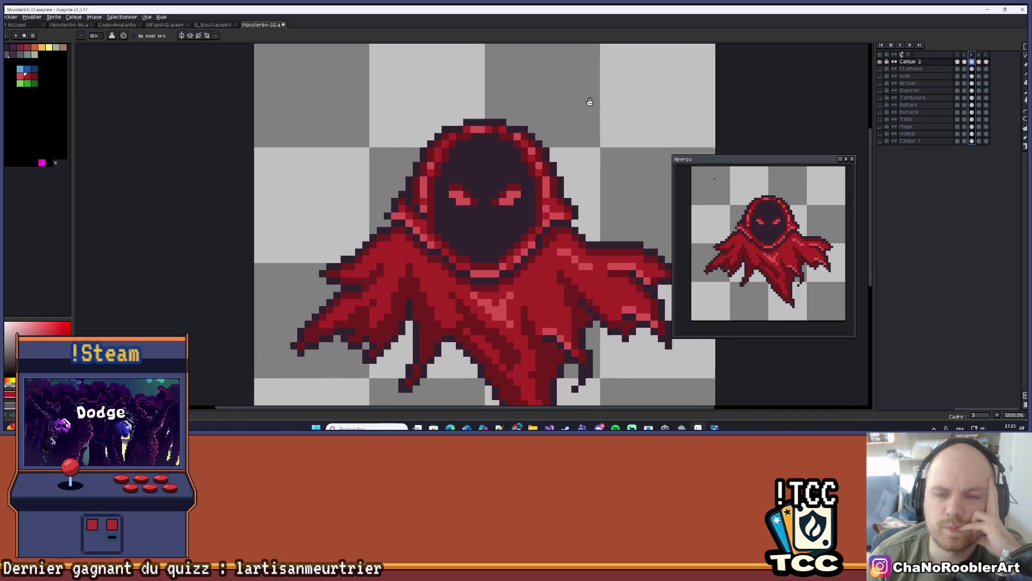
{"action": "key", "text": "m"}
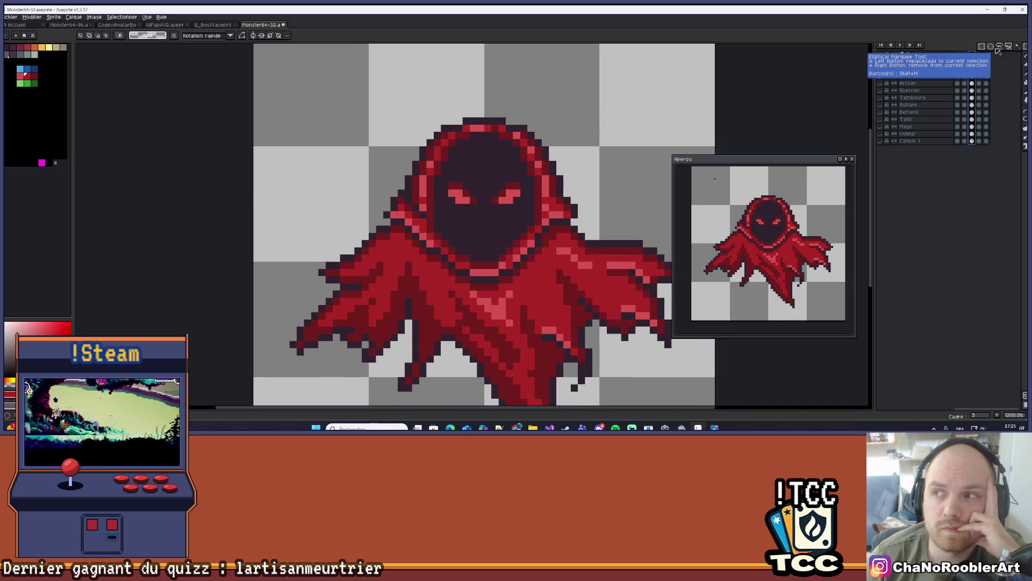
{"action": "left_click_drag", "start_coordinate": [379, 171], "coordinate": [369, 156]}
{"action": "scroll", "coordinate": [369, 155], "scroll_direction": "up", "scroll_amount": 1}
{"action": "left_click_drag", "start_coordinate": [468, 74], "coordinate": [356, 189]}
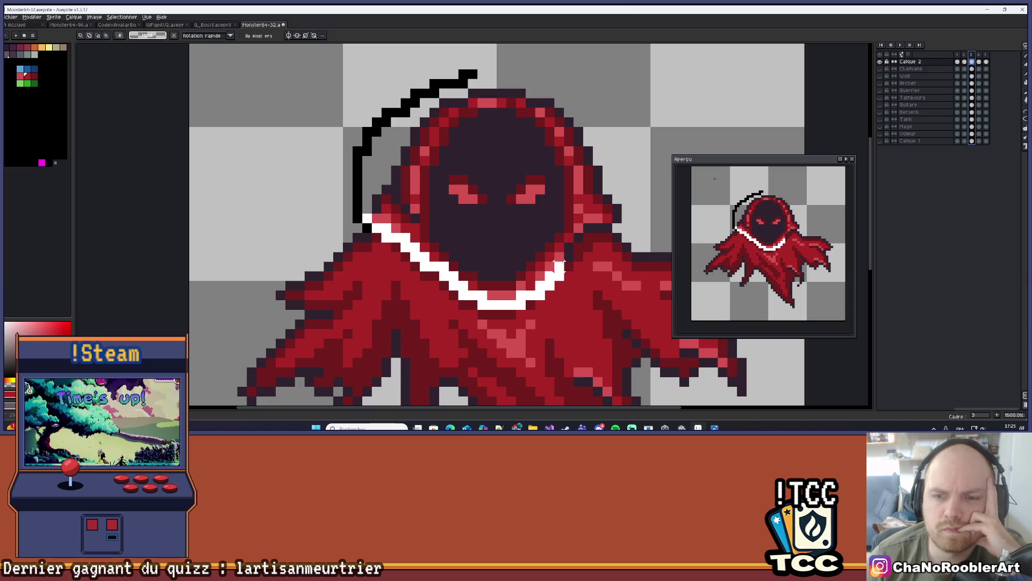
{"action": "mouse_move", "coordinate": [606, 227]}
{"action": "left_mouse_down"}
{"action": "mouse_move", "coordinate": [680, 116]}
{"action": "mouse_move", "coordinate": [484, 60]}
{"action": "mouse_move", "coordinate": [470, 69]}
{"action": "left_mouse_up"}
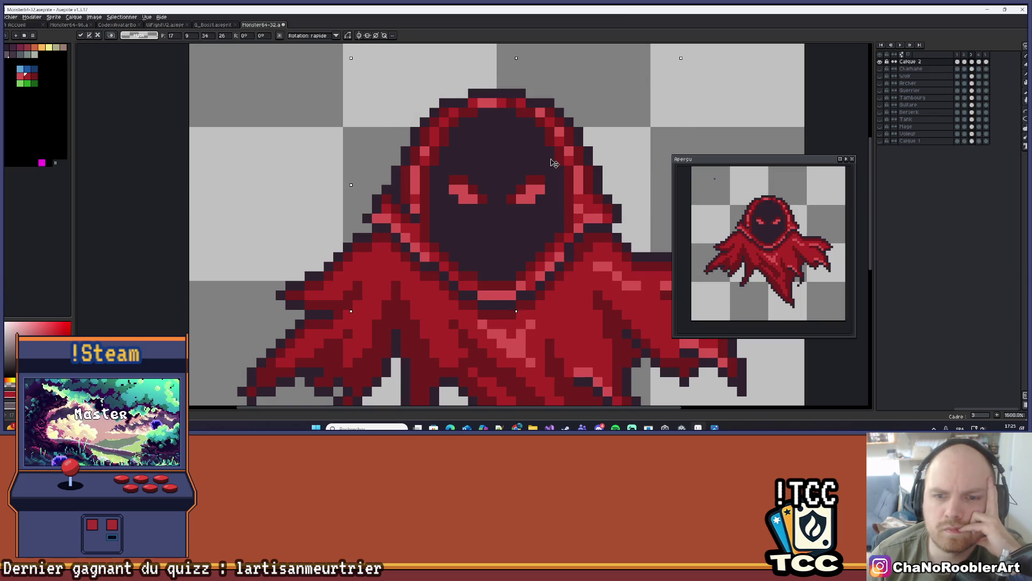
{"action": "scroll", "coordinate": [560, 161], "scroll_direction": "down", "scroll_amount": 3}
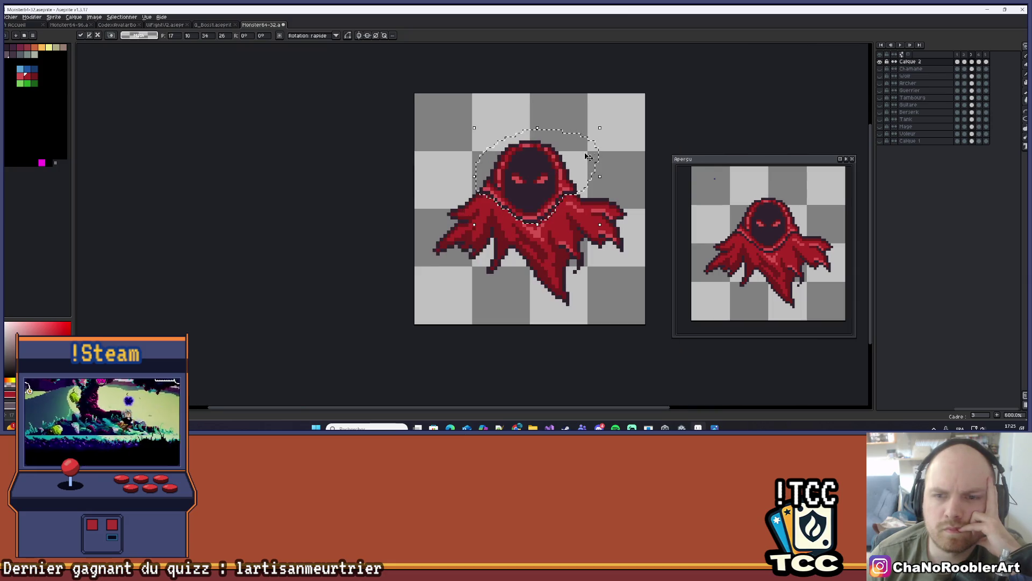
{"action": "key", "text": "ctrl+d"}
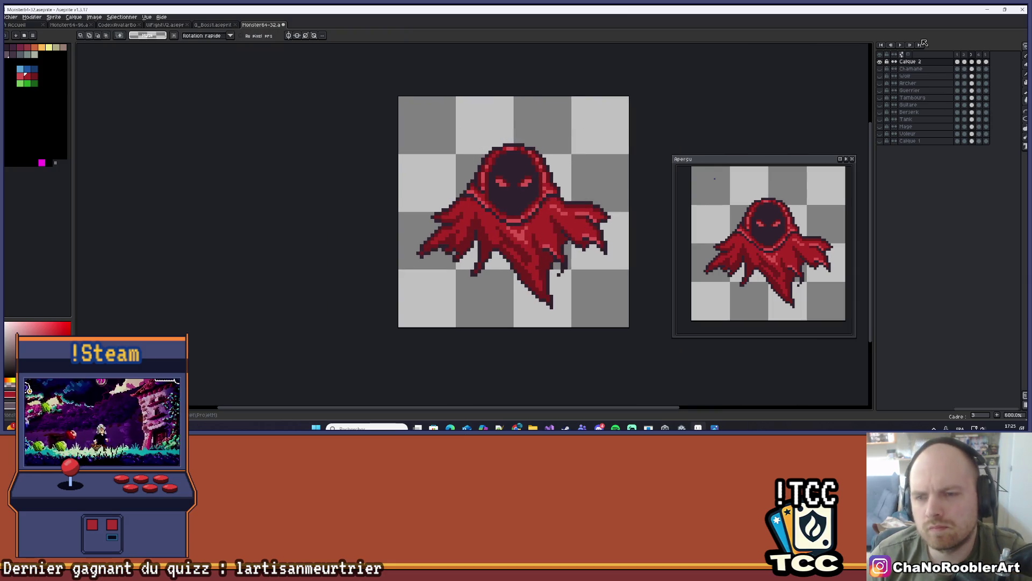
Start the animation loop from frame 1, then zoom out and recentre to watch the cloak move.
{"action": "left_click", "coordinate": [959, 56]}
{"action": "left_click", "coordinate": [900, 45]}
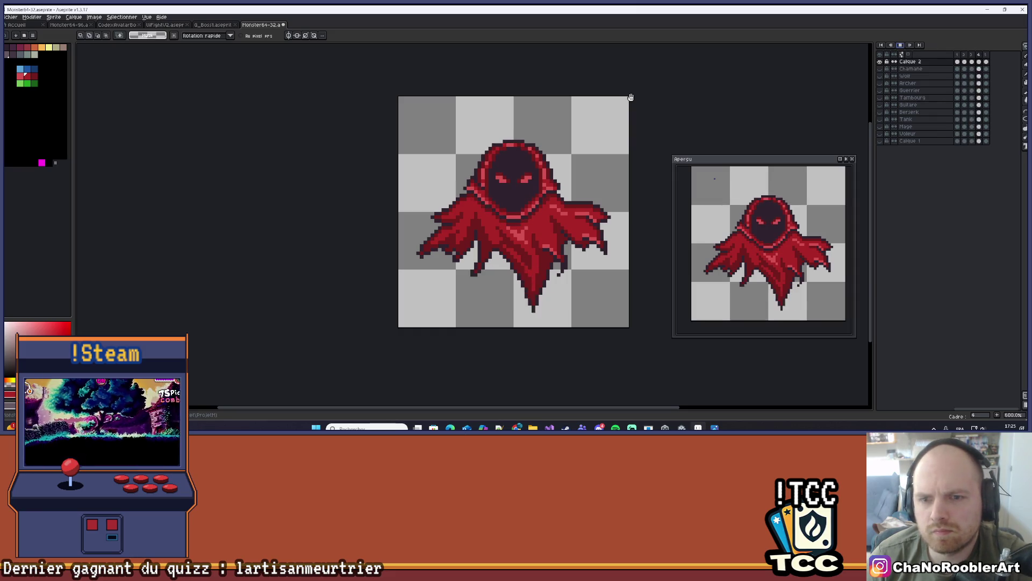
{"action": "scroll", "coordinate": [662, 95], "scroll_direction": "down", "scroll_amount": 1}
{"action": "scroll", "coordinate": [624, 110], "scroll_direction": "down", "scroll_amount": 1}
{"action": "left_click_drag", "start_coordinate": [592, 127], "coordinate": [572, 131]}
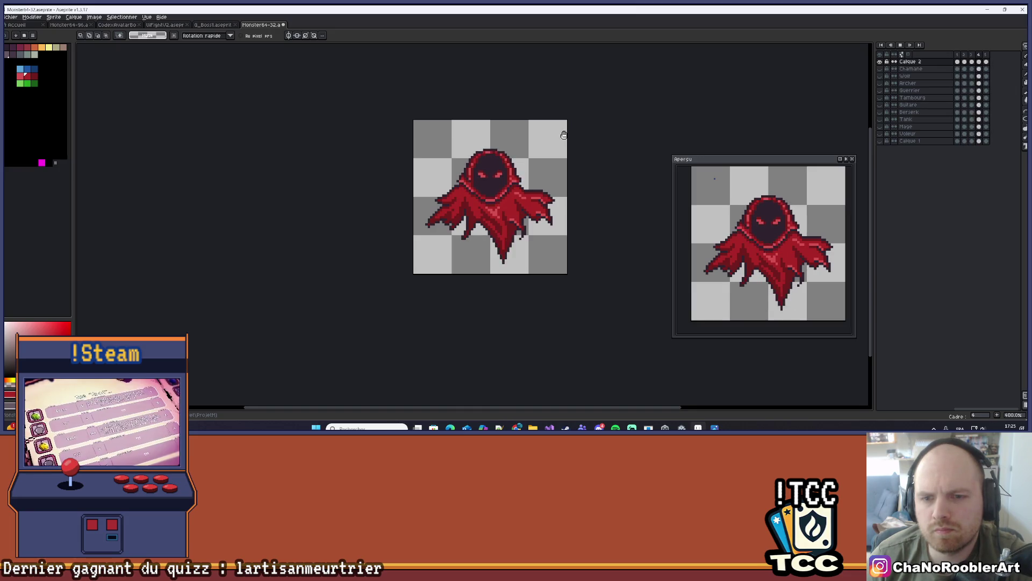
{"action": "scroll", "coordinate": [561, 136], "scroll_direction": "down", "scroll_amount": 1}
{"action": "left_click_drag", "start_coordinate": [562, 134], "coordinate": [564, 169]}
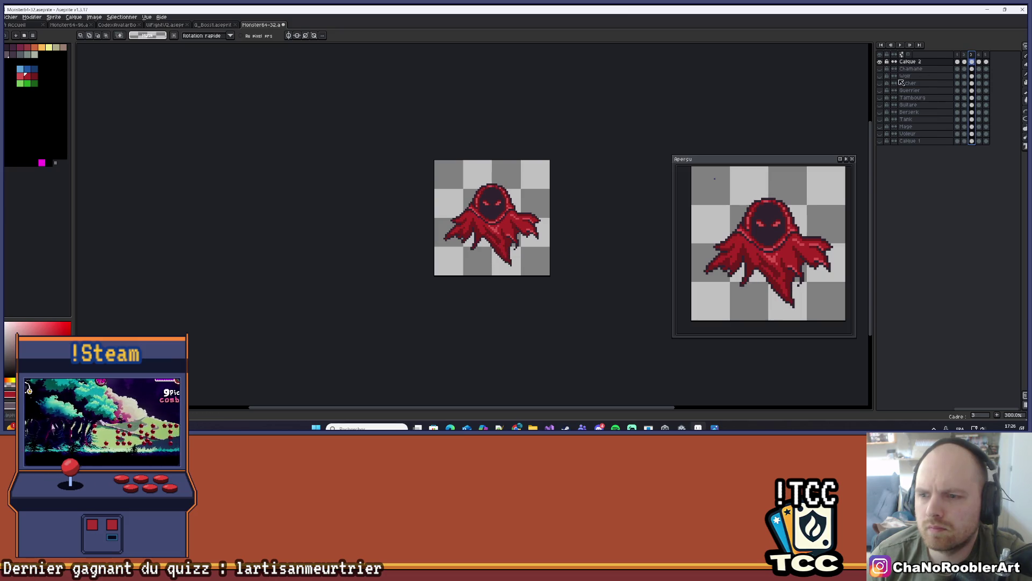
Zoom in on the wraith's eyes with the pencil selected.
{"action": "scroll", "coordinate": [527, 208], "scroll_direction": "up", "scroll_amount": 2}
{"action": "scroll", "coordinate": [527, 208], "scroll_direction": "up", "scroll_amount": 7}
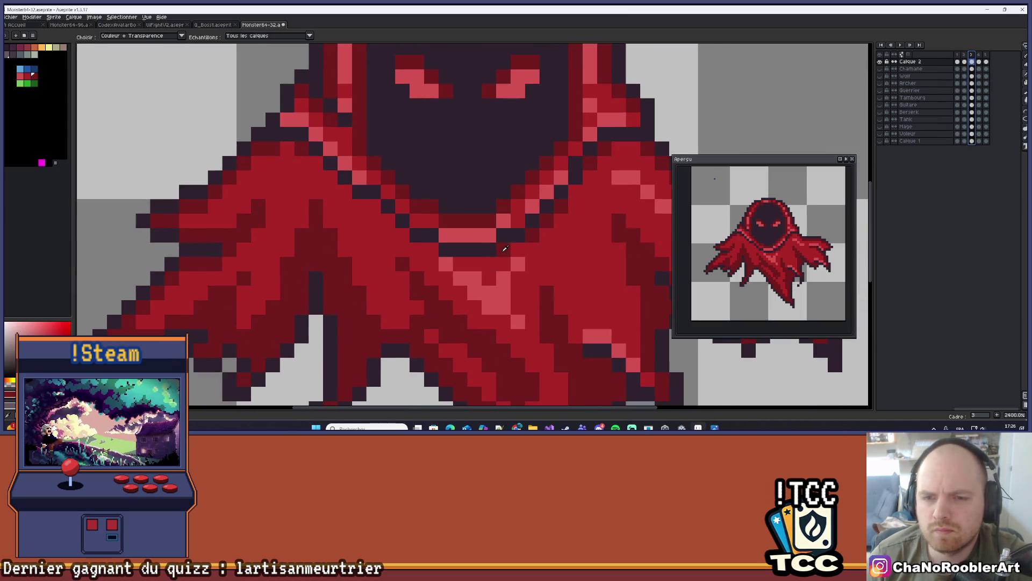
{"action": "key", "text": "b"}
{"action": "left_click_drag", "start_coordinate": [400, 186], "coordinate": [488, 265]}
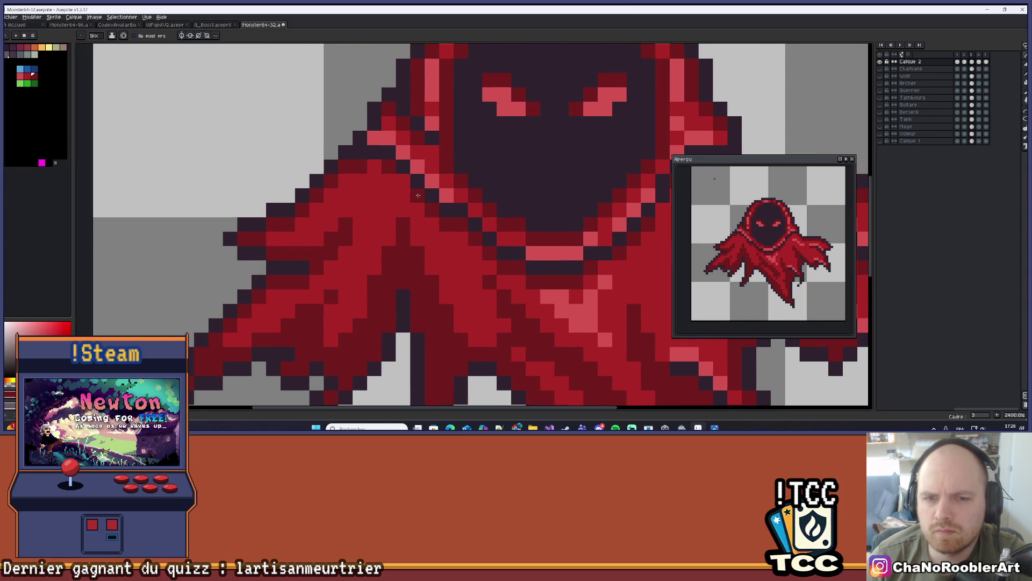
{"action": "scroll", "coordinate": [408, 204], "scroll_direction": "down", "scroll_amount": 3}
{"action": "scroll", "coordinate": [445, 258], "scroll_direction": "up", "scroll_amount": 3}
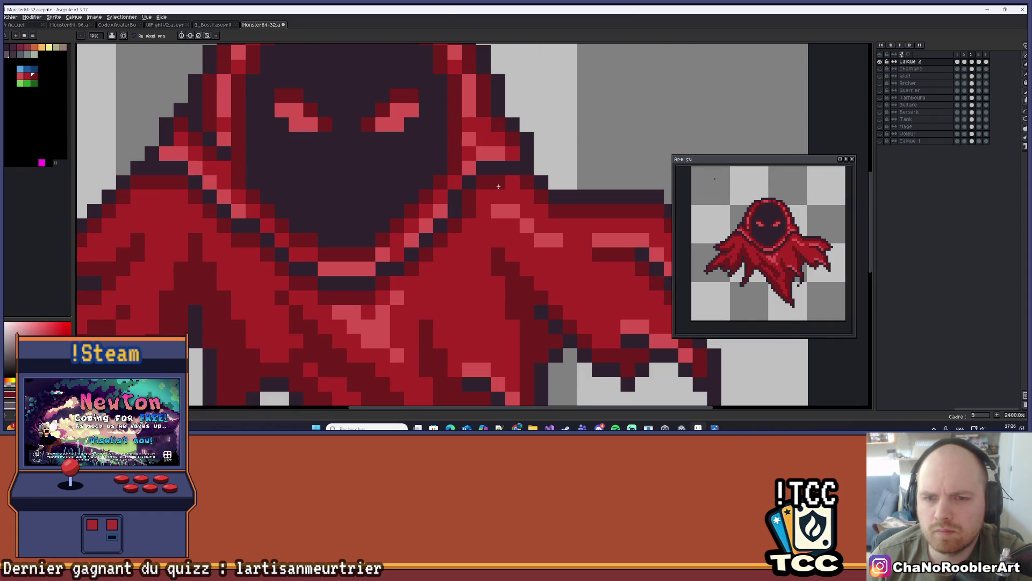
{"action": "scroll", "coordinate": [497, 189], "scroll_direction": "down", "scroll_amount": 4}
{"action": "scroll", "coordinate": [430, 231], "scroll_direction": "up", "scroll_amount": 5}
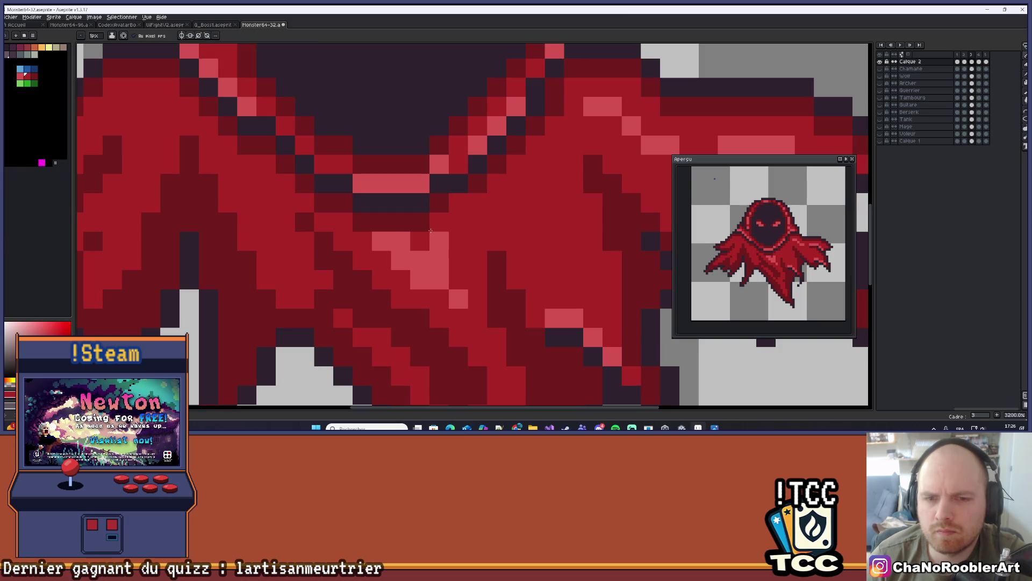
{"action": "scroll", "coordinate": [418, 229], "scroll_direction": "down", "scroll_amount": 6}
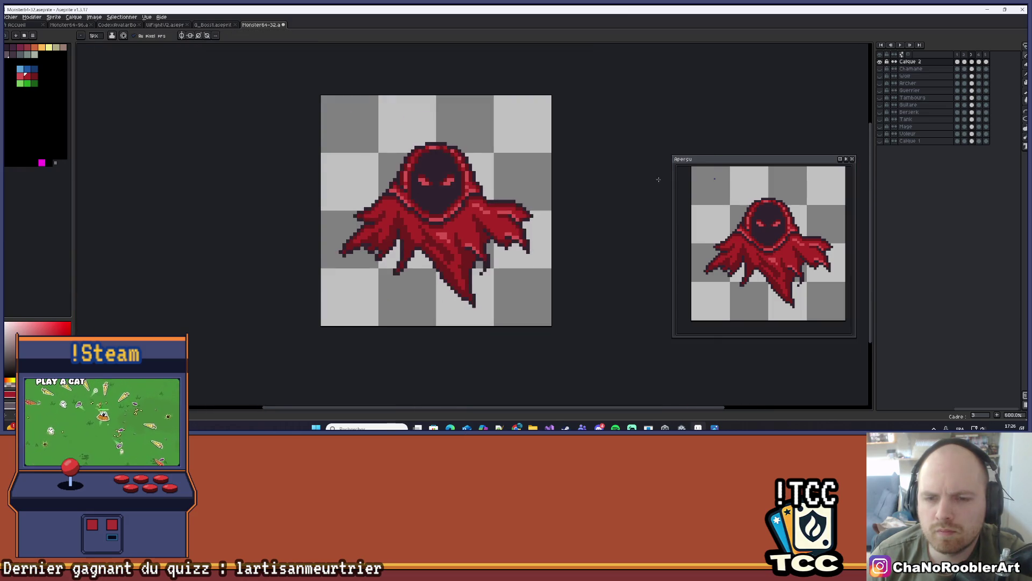
Start playback, then zoom and recentre the sprite to watch the tattered cloak loop.
{"action": "left_click", "coordinate": [902, 46]}
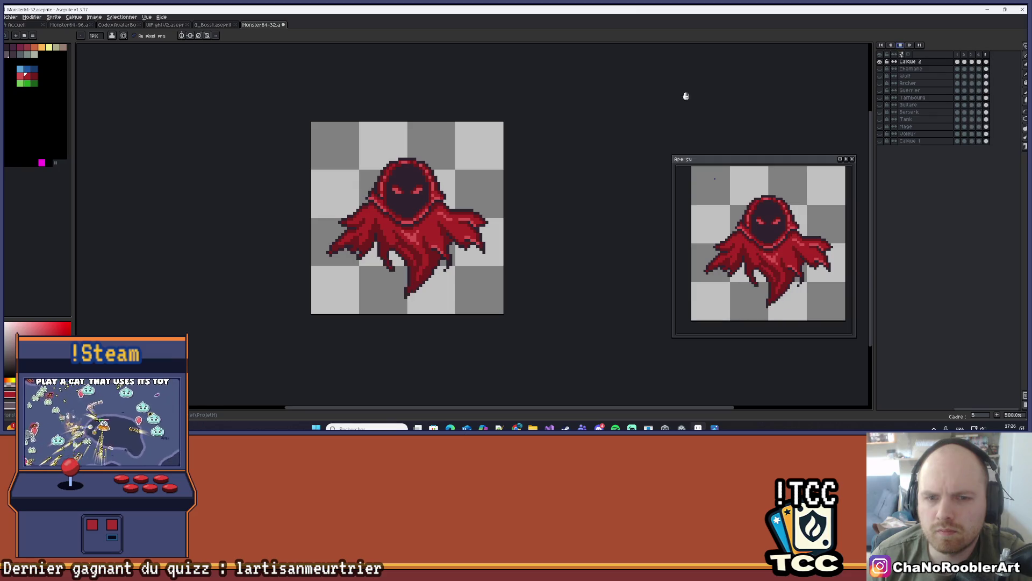
{"action": "scroll", "coordinate": [613, 127], "scroll_direction": "down", "scroll_amount": 3}
{"action": "scroll", "coordinate": [458, 189], "scroll_direction": "up", "scroll_amount": 3}
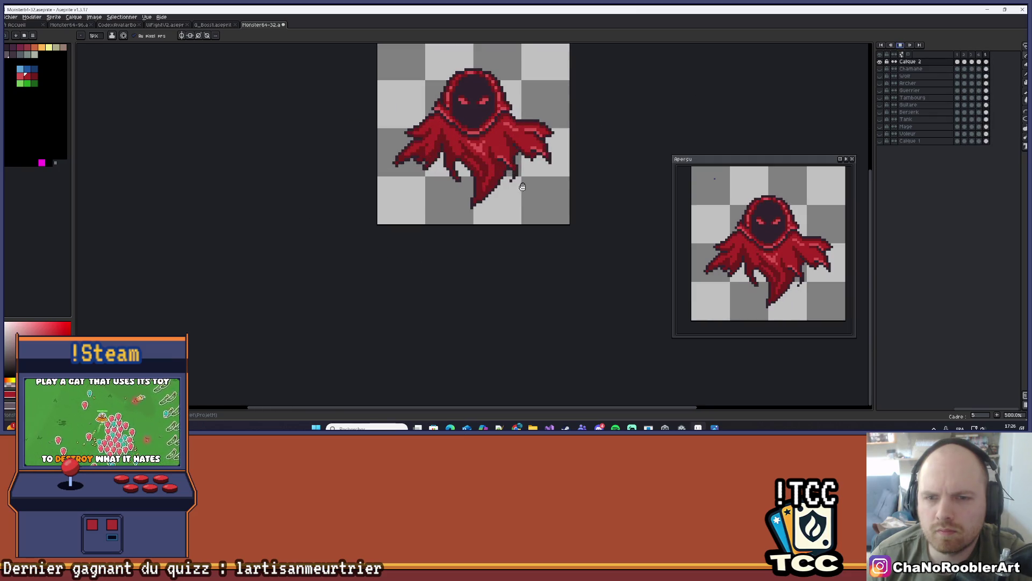
{"action": "left_click_drag", "start_coordinate": [519, 188], "coordinate": [501, 209]}
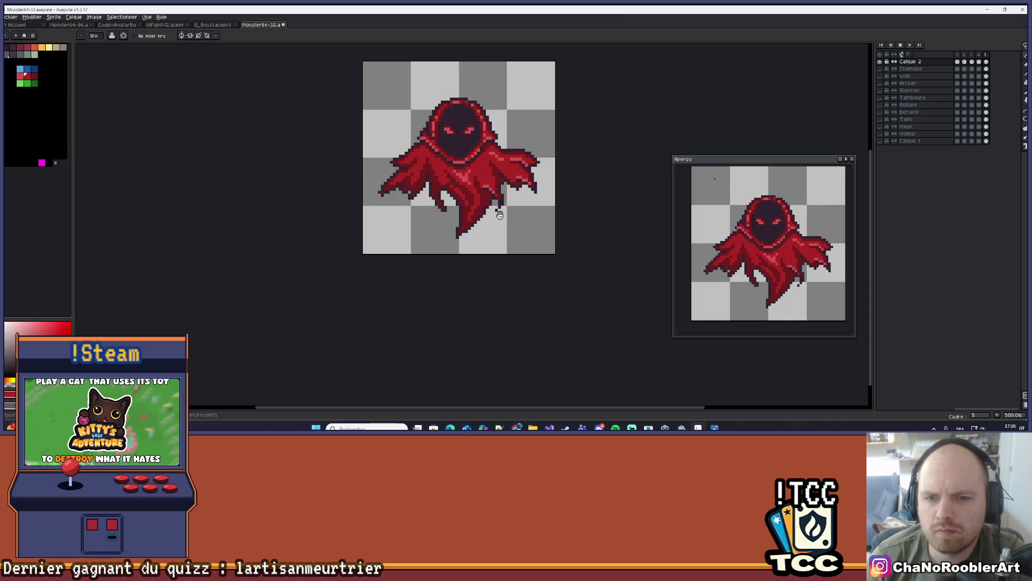
{"action": "scroll", "coordinate": [499, 213], "scroll_direction": "down", "scroll_amount": 2}
{"action": "mouse_move", "coordinate": [527, 211]}
{"action": "left_mouse_down"}
{"action": "mouse_move", "coordinate": [492, 268]}
{"action": "mouse_move", "coordinate": [481, 265]}
{"action": "mouse_move", "coordinate": [486, 254]}
{"action": "mouse_move", "coordinate": [492, 271]}
{"action": "left_mouse_up"}
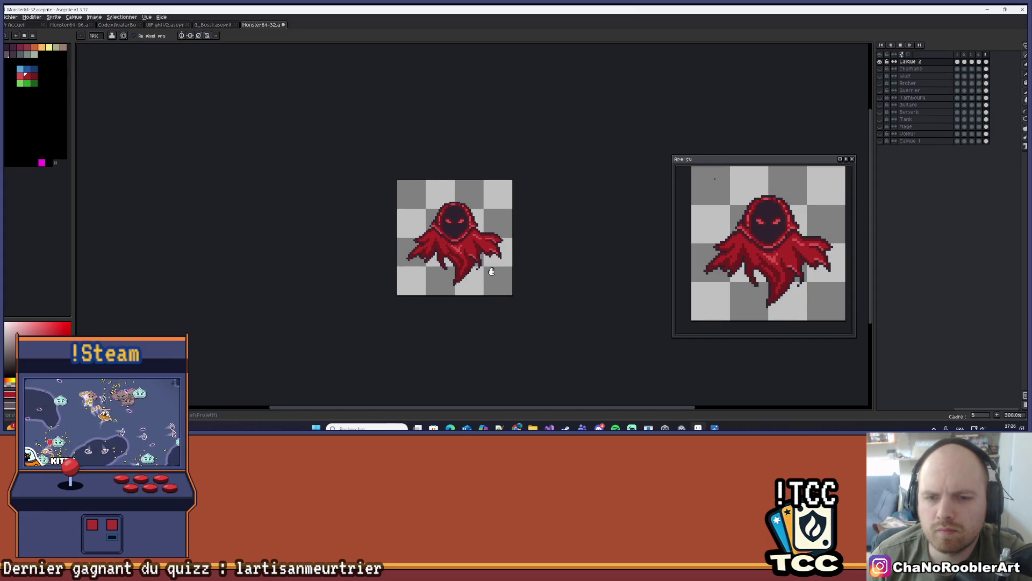
{"action": "scroll", "coordinate": [492, 271], "scroll_direction": "down", "scroll_amount": 1}
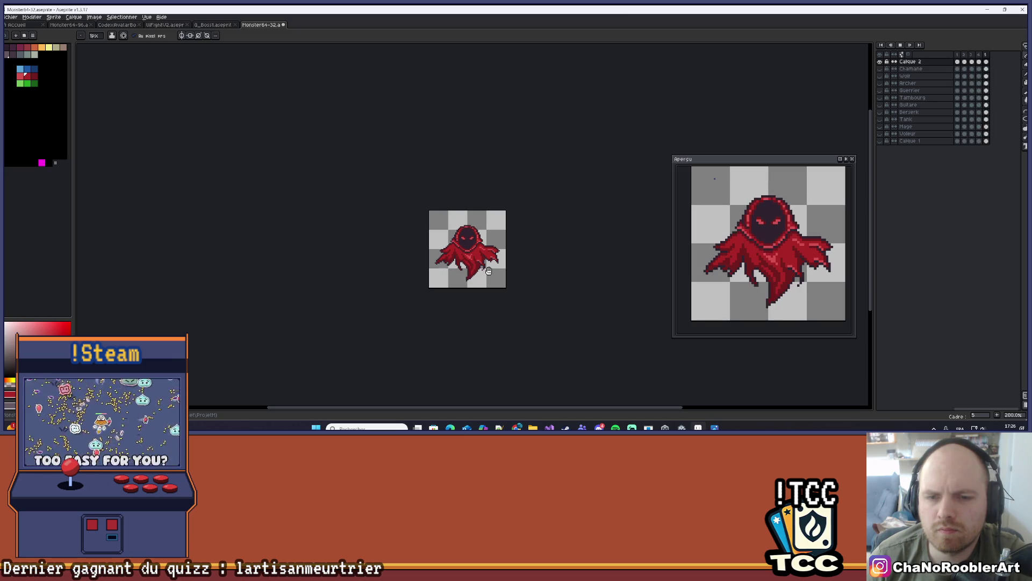
{"action": "scroll", "coordinate": [472, 269], "scroll_direction": "up", "scroll_amount": 5}
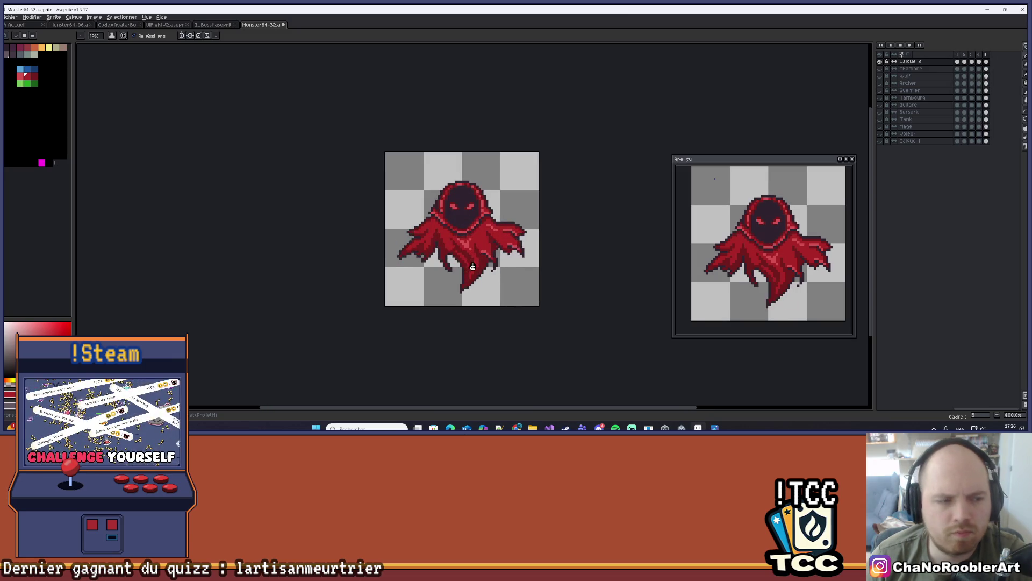
{"action": "left_click_drag", "start_coordinate": [458, 274], "coordinate": [465, 261]}
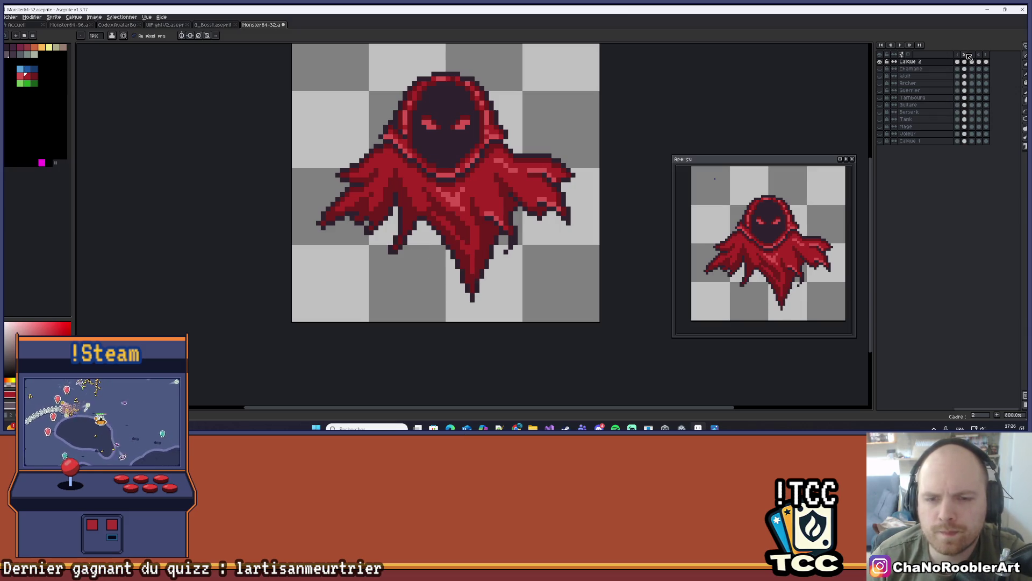
{"action": "scroll", "coordinate": [533, 215], "scroll_direction": "up", "scroll_amount": 3}
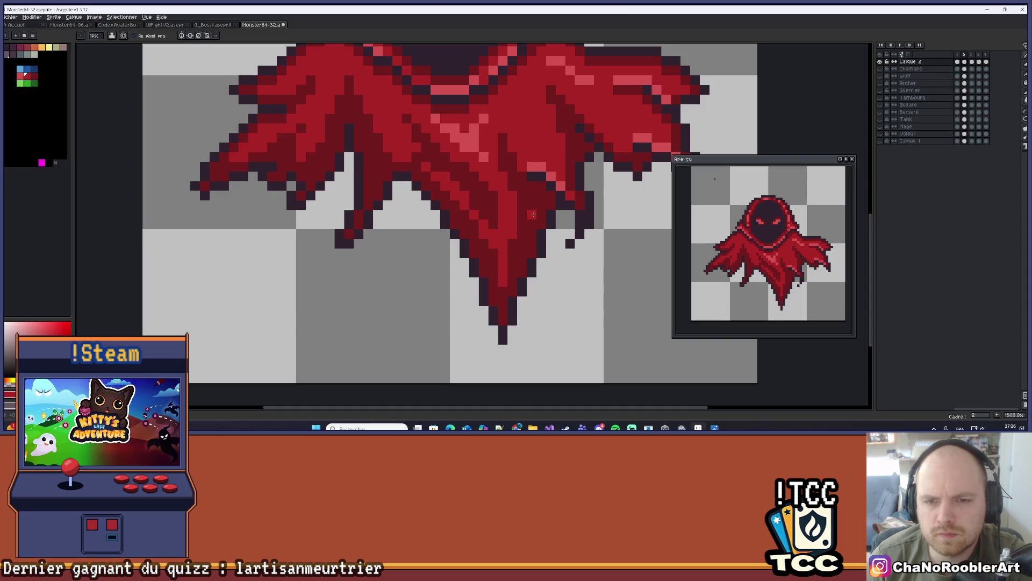
With the Line tool, draw a dark outline down the left edge of the cloak's long point.
{"action": "scroll", "coordinate": [427, 262], "scroll_direction": "up", "scroll_amount": 1}
{"action": "key", "text": "e"}
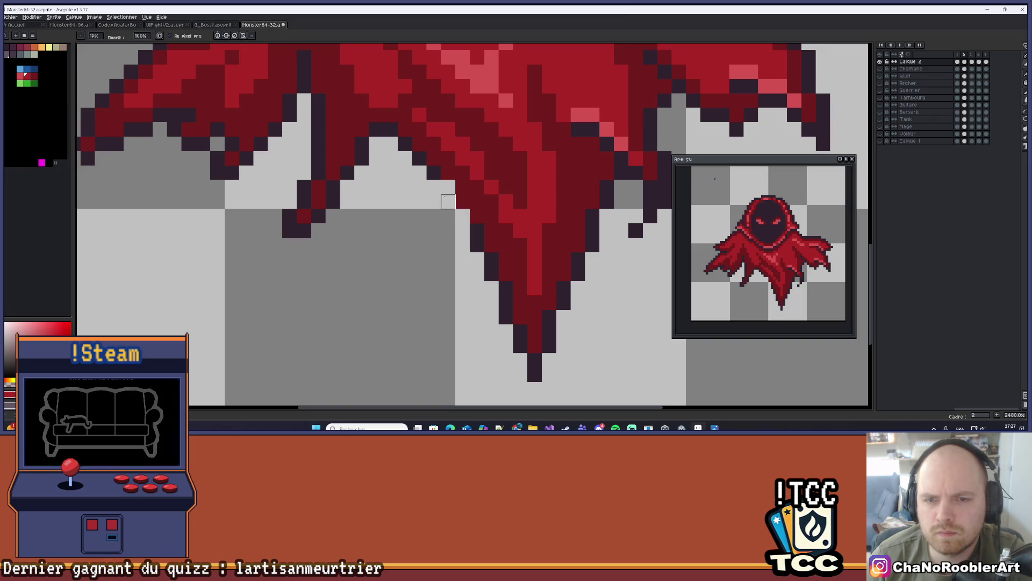
{"action": "scroll", "coordinate": [405, 144], "scroll_direction": "down", "scroll_amount": 1}
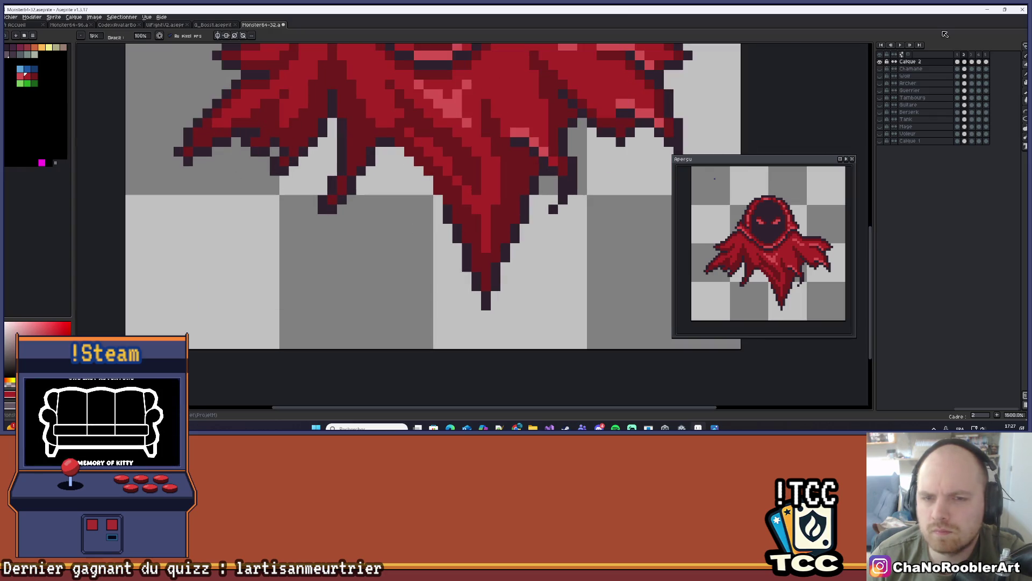
{"action": "left_click", "coordinate": [1015, 49]}
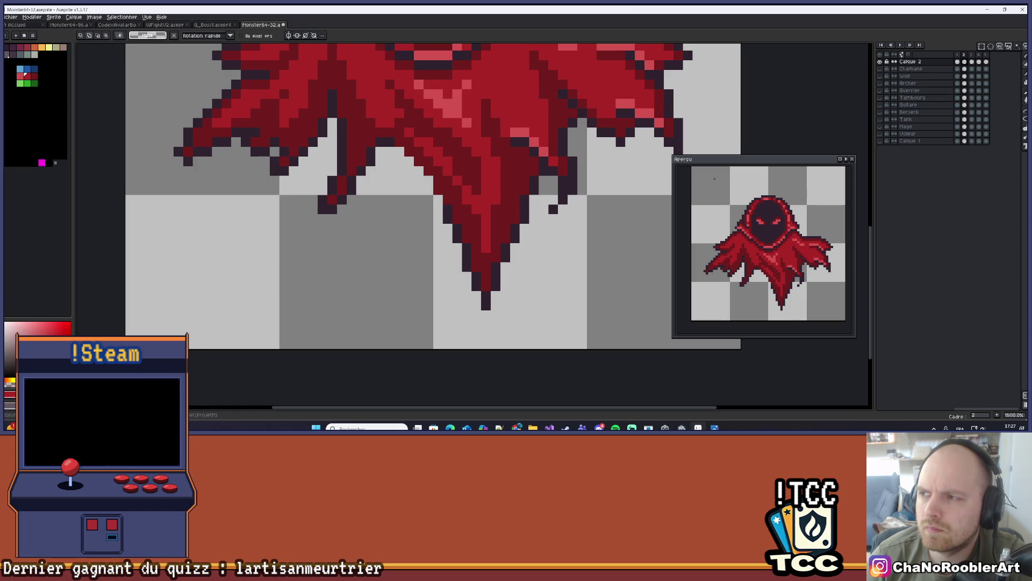
{"action": "left_click", "coordinate": [1025, 109]}
{"action": "left_click", "coordinate": [1018, 113]}
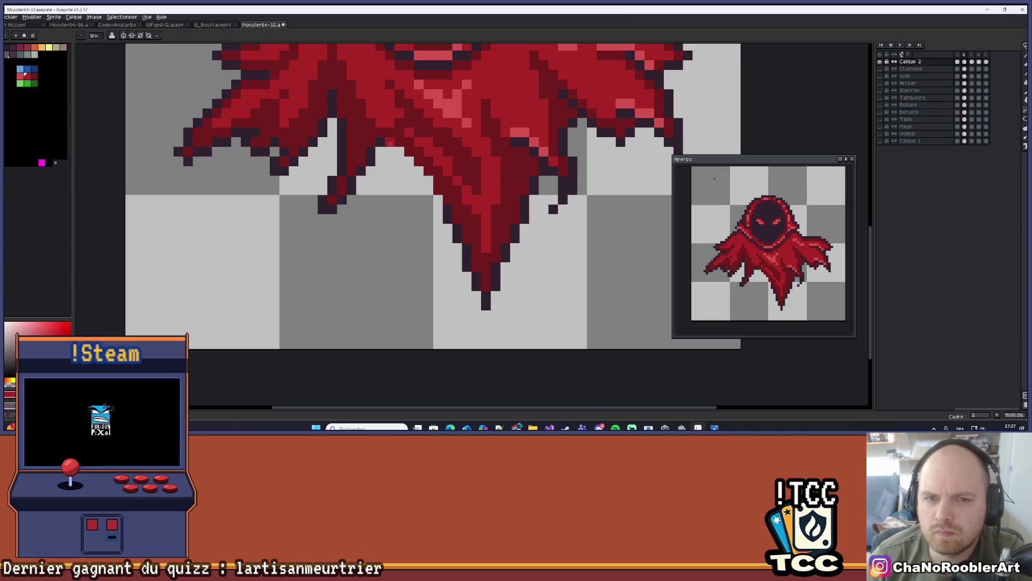
{"action": "left_click_drag", "start_coordinate": [452, 218], "coordinate": [487, 302]}
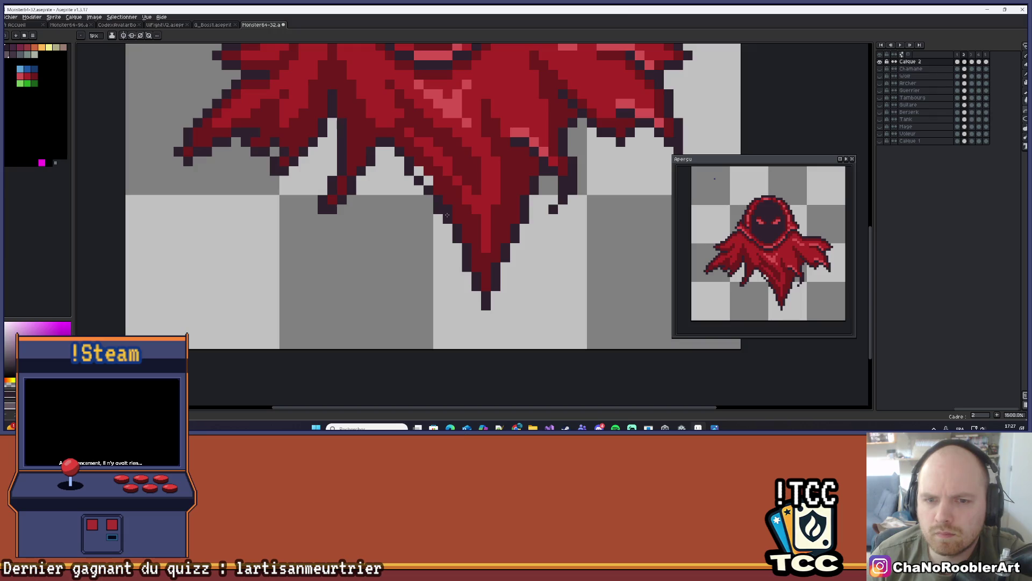
{"action": "left_click", "coordinate": [468, 214], "text": "alt"}
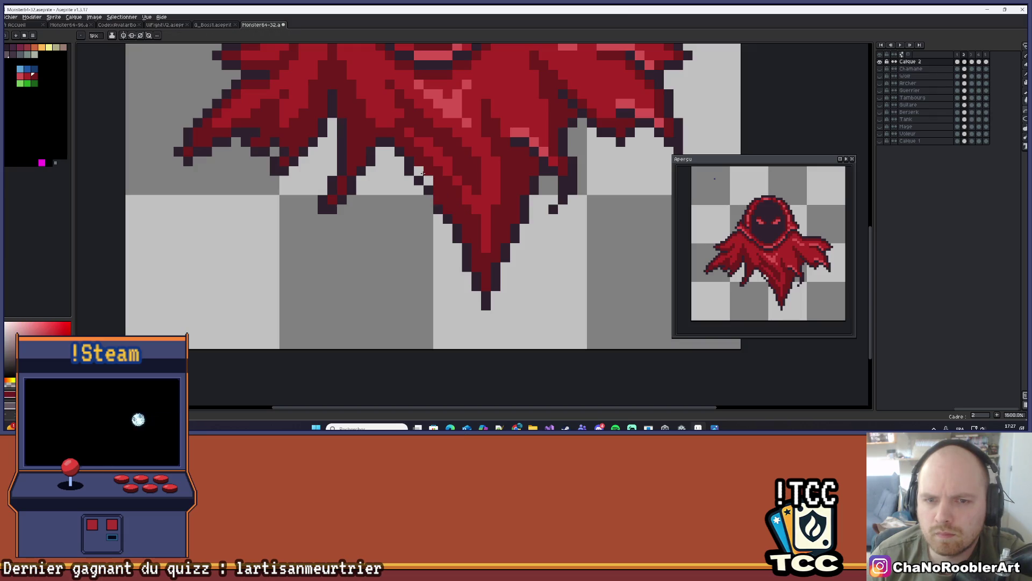
{"action": "key", "text": "b"}
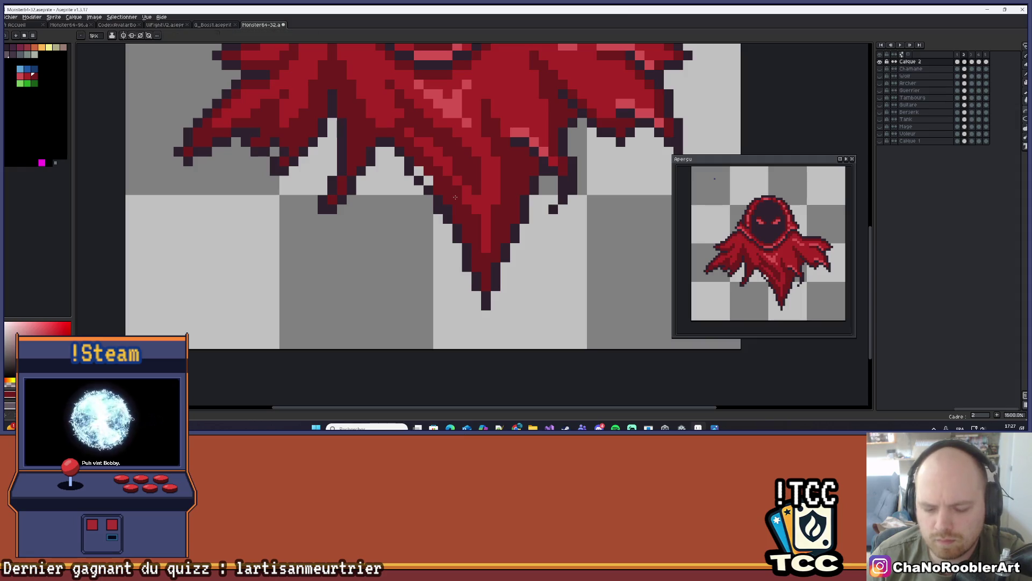
{"action": "scroll", "coordinate": [427, 179], "scroll_direction": "down", "scroll_amount": 3}
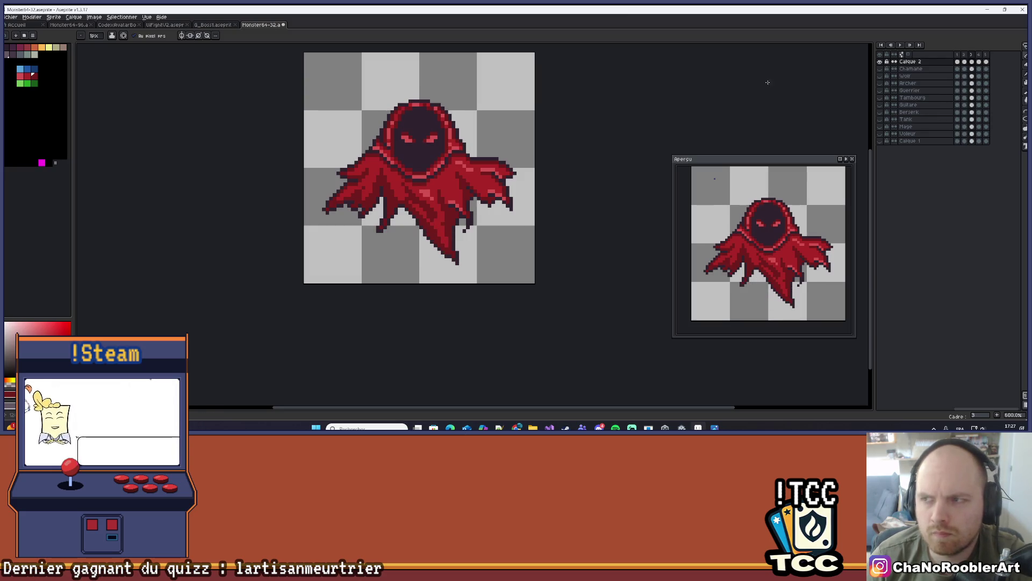
Zoom out and recentre the sprite, then compare frame 1 against frame 2.
{"action": "scroll", "coordinate": [678, 141], "scroll_direction": "down", "scroll_amount": 1}
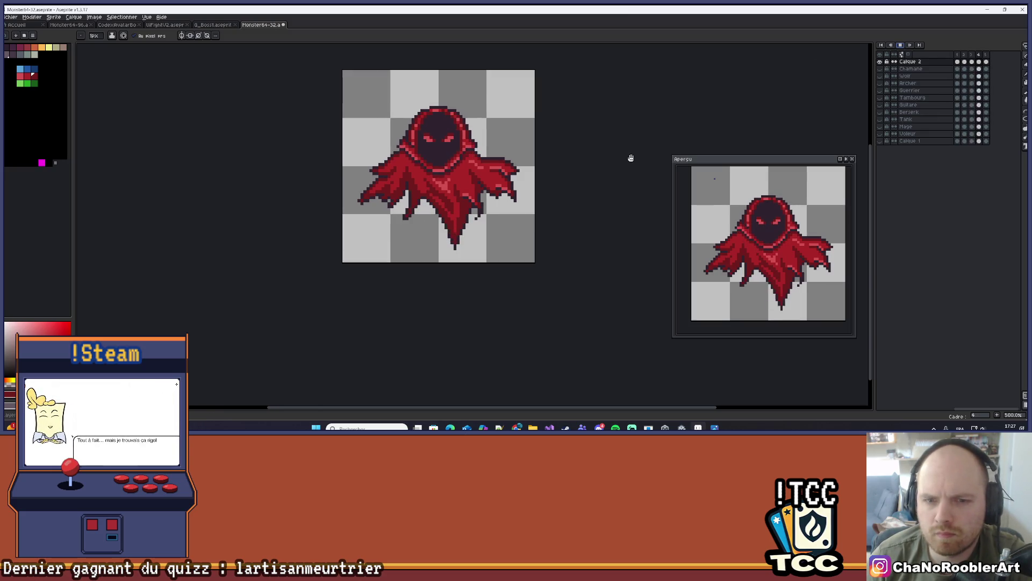
{"action": "scroll", "coordinate": [616, 153], "scroll_direction": "down", "scroll_amount": 1}
{"action": "scroll", "coordinate": [564, 189], "scroll_direction": "down", "scroll_amount": 1}
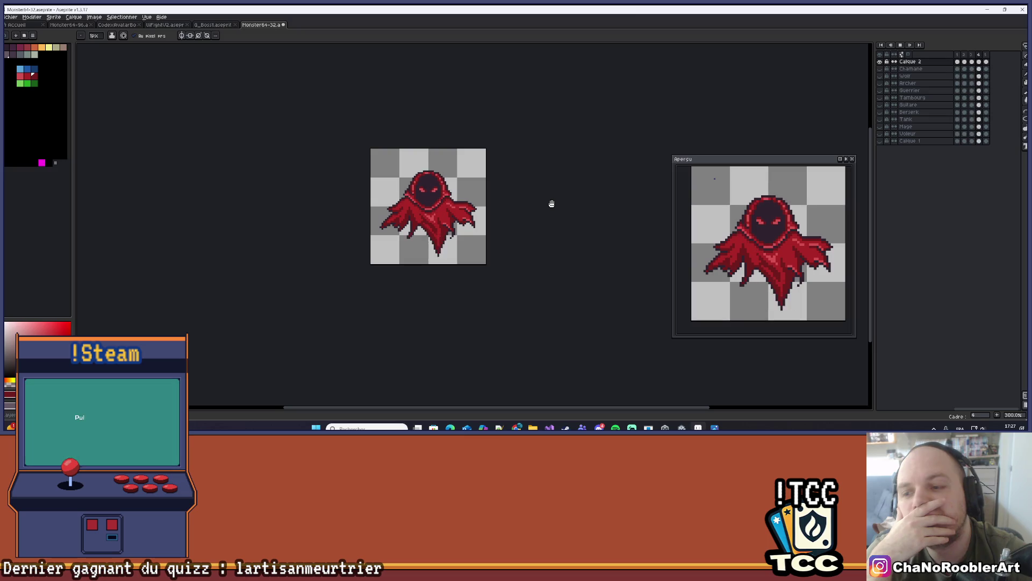
{"action": "scroll", "coordinate": [463, 248], "scroll_direction": "up", "scroll_amount": 3}
{"action": "left_click_drag", "start_coordinate": [437, 207], "coordinate": [513, 219]}
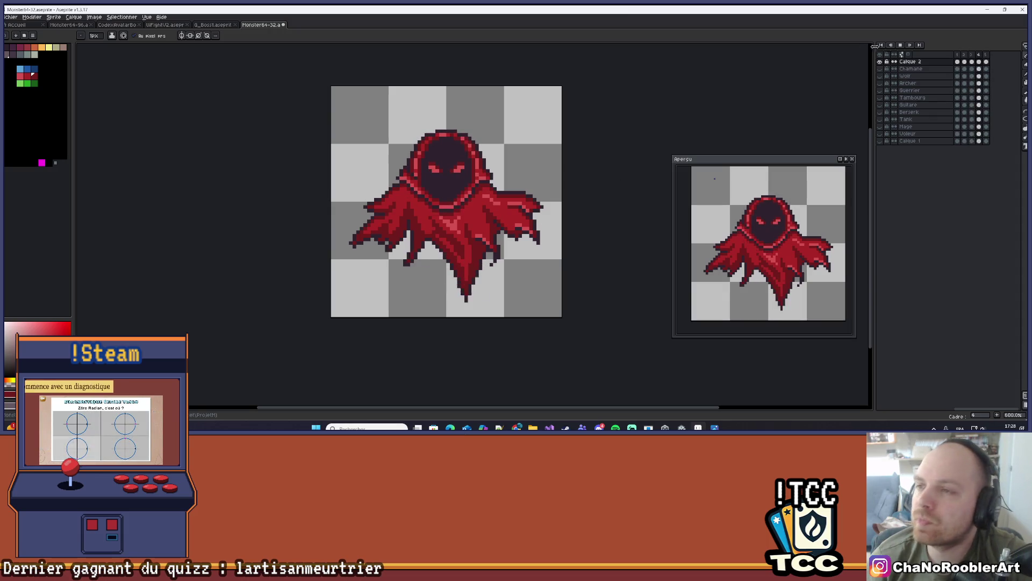
{"action": "scroll", "coordinate": [532, 143], "scroll_direction": "up", "scroll_amount": 1}
{"action": "left_click_drag", "start_coordinate": [527, 142], "coordinate": [561, 136]}
{"action": "scroll", "coordinate": [561, 137], "scroll_direction": "down", "scroll_amount": 1}
{"action": "scroll", "coordinate": [561, 136], "scroll_direction": "up", "scroll_amount": 1}
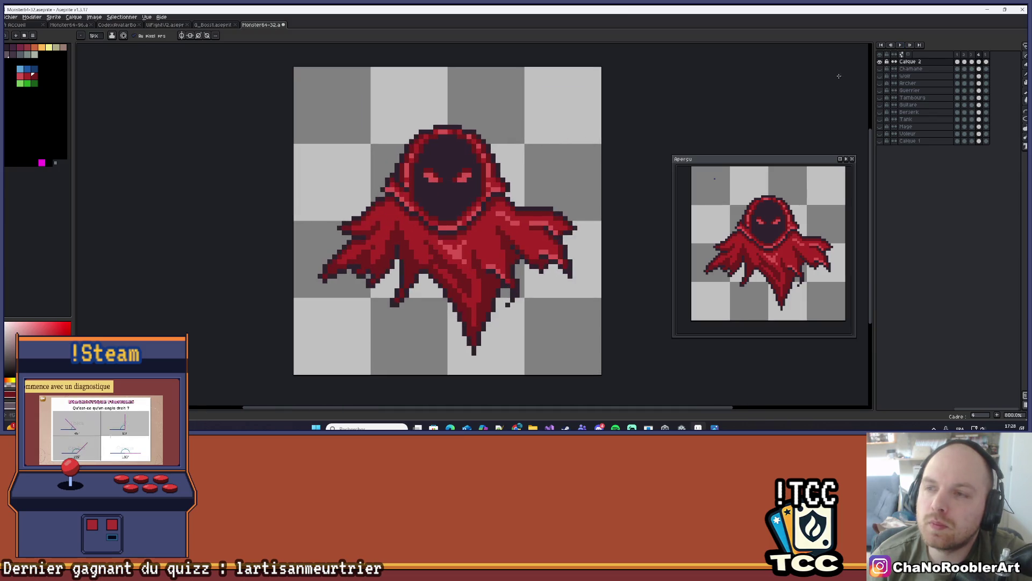
{"action": "left_click", "coordinate": [960, 55]}
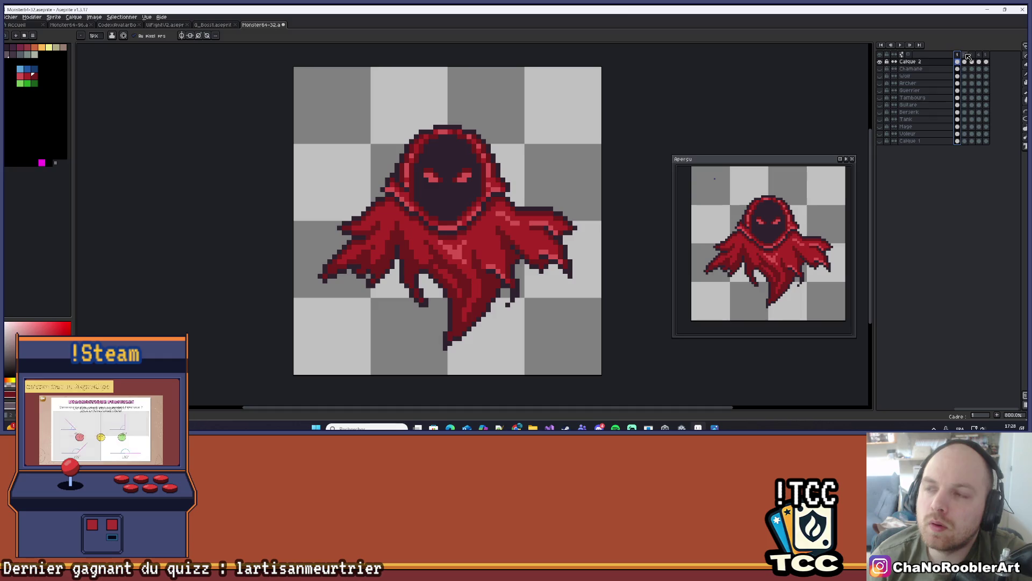
{"action": "left_click", "coordinate": [968, 55]}
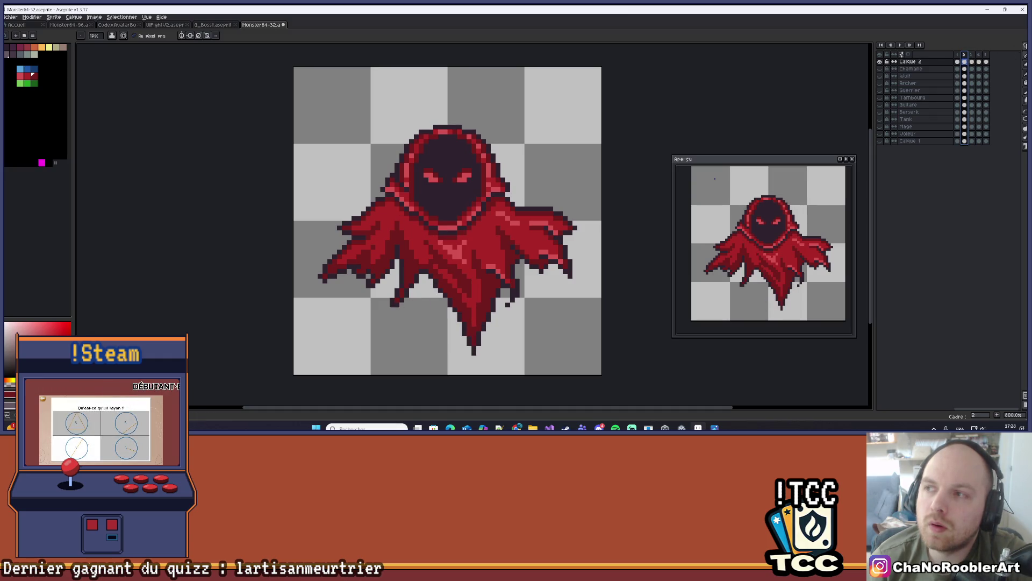
Select the whole wraith and shift it down one pixel, also on frame 3.
{"action": "key", "text": "m"}
{"action": "left_click_drag", "start_coordinate": [250, 87], "coordinate": [622, 381]}
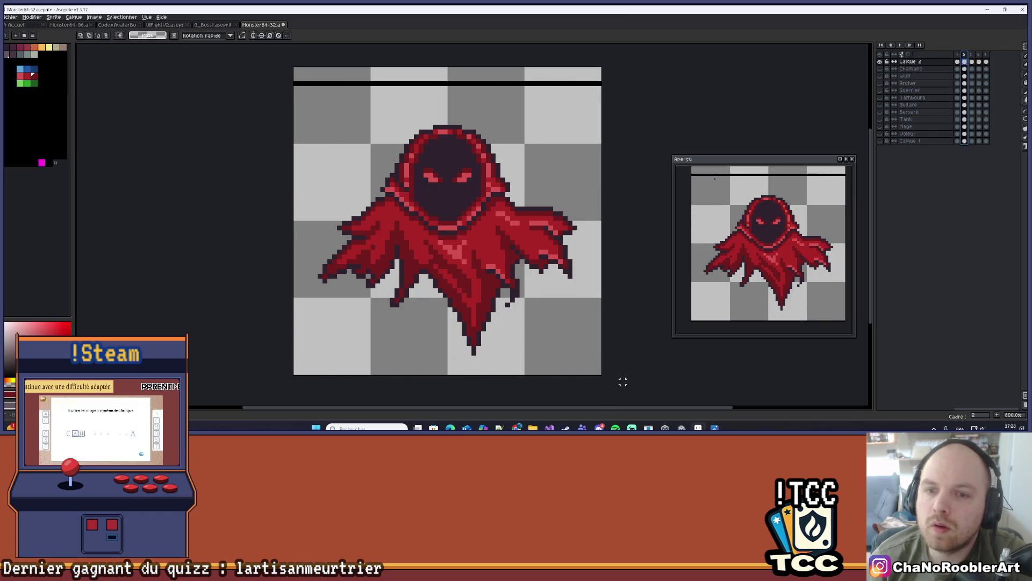
{"action": "left_click_drag", "start_coordinate": [581, 301], "coordinate": [584, 308]}
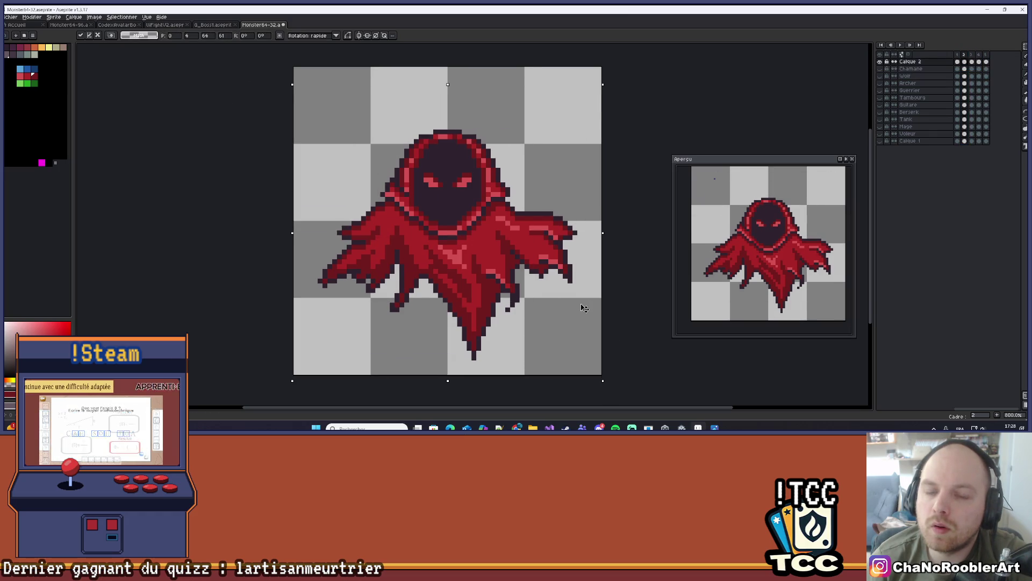
{"action": "left_click", "coordinate": [974, 59]}
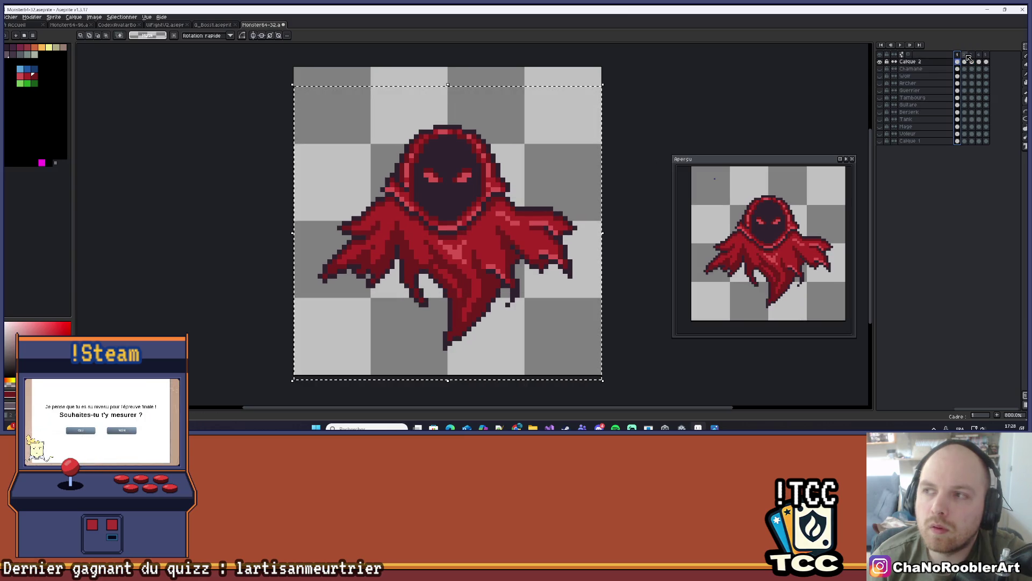
{"action": "left_click", "coordinate": [966, 55]}
{"action": "left_click", "coordinate": [972, 56]}
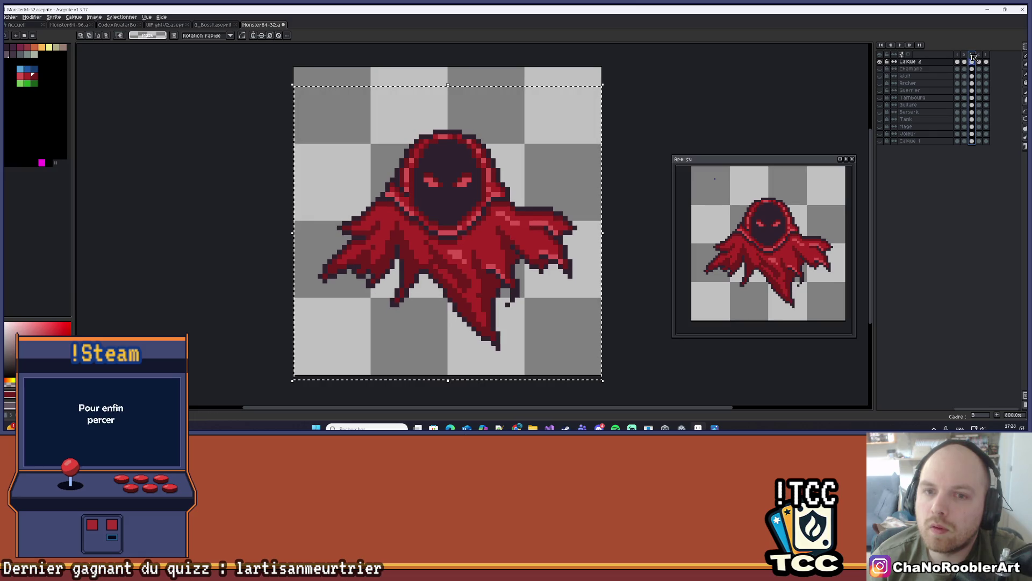
{"action": "key", "text": "Down"}
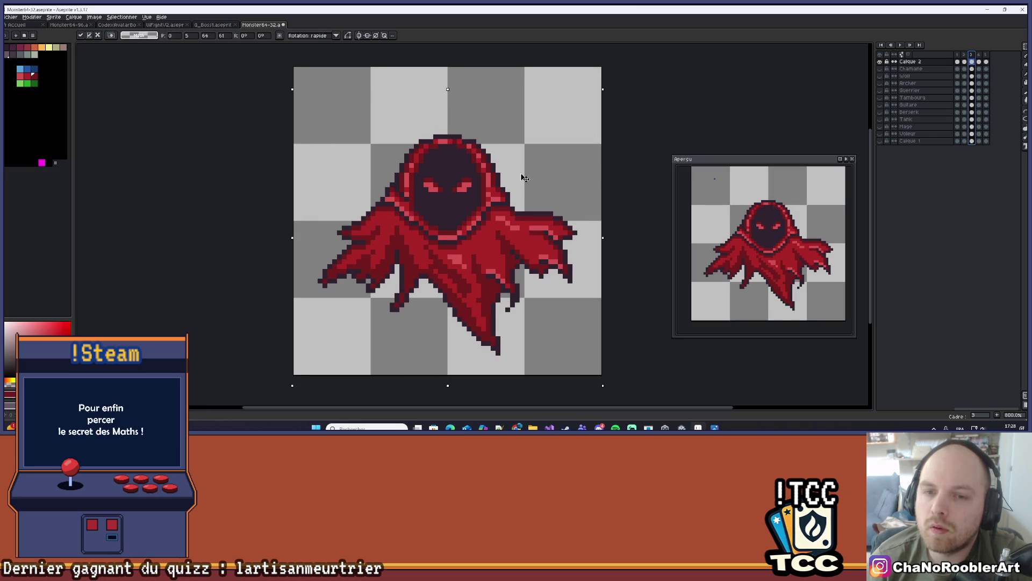
{"action": "key", "text": "Return"}
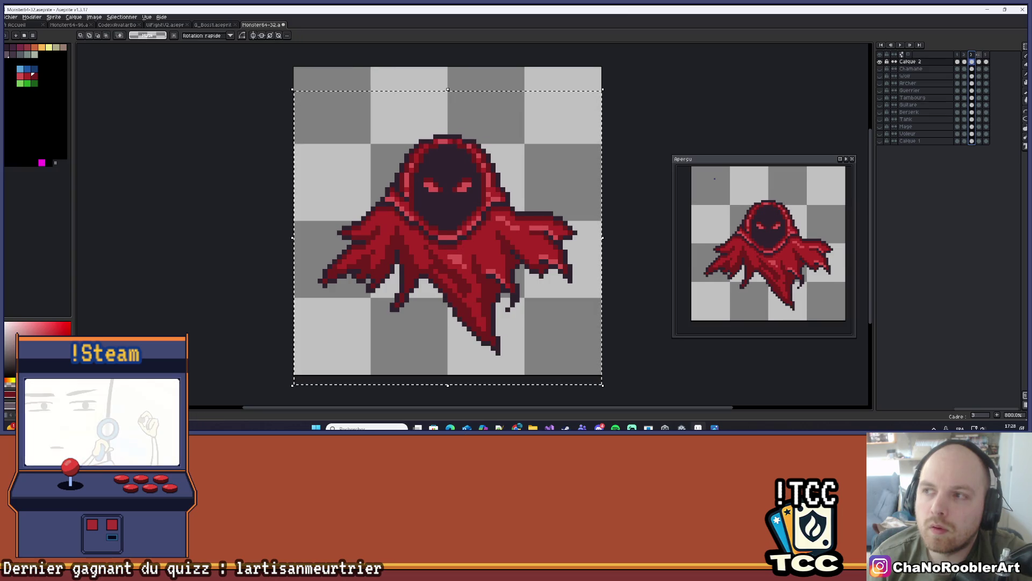
Step through frames 4 and 5 and recentre the sprite in the view.
{"action": "left_click", "coordinate": [979, 61]}
{"action": "key", "text": "period"}
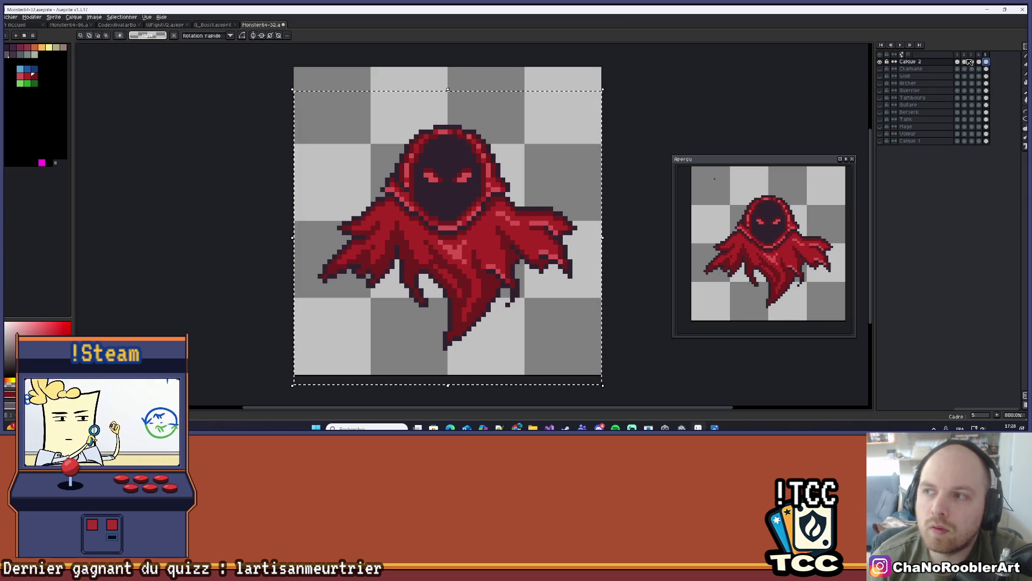
{"action": "key", "text": "comma"}
{"action": "scroll", "coordinate": [592, 113], "scroll_direction": "down", "scroll_amount": 4}
{"action": "mouse_move", "coordinate": [594, 120]}
{"action": "left_mouse_down"}
{"action": "mouse_move", "coordinate": [594, 159]}
{"action": "mouse_move", "coordinate": [569, 176]}
{"action": "left_mouse_up"}
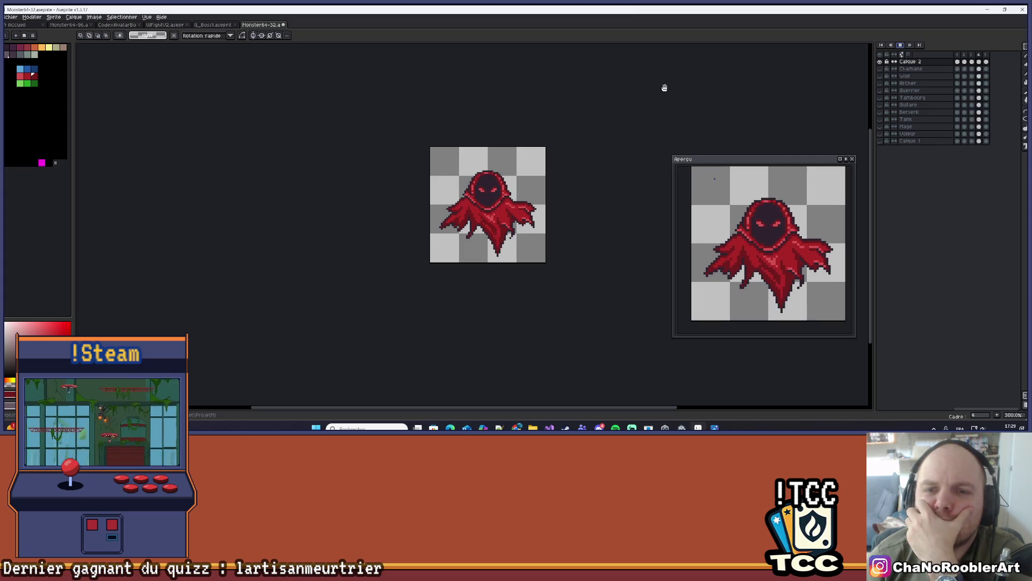
{"action": "scroll", "coordinate": [579, 233], "scroll_direction": "up", "scroll_amount": 3}
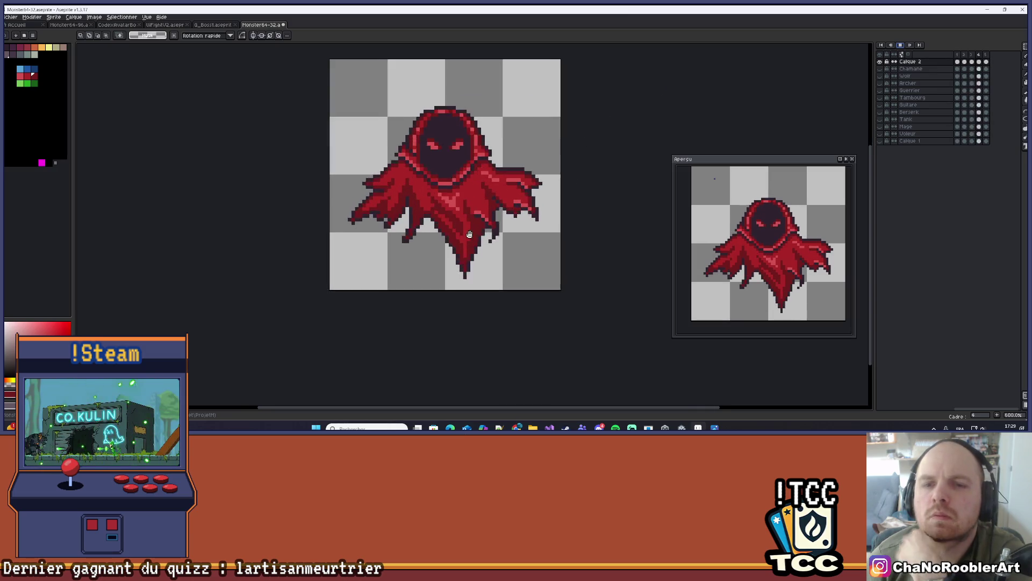
{"action": "left_click_drag", "start_coordinate": [469, 234], "coordinate": [515, 224]}
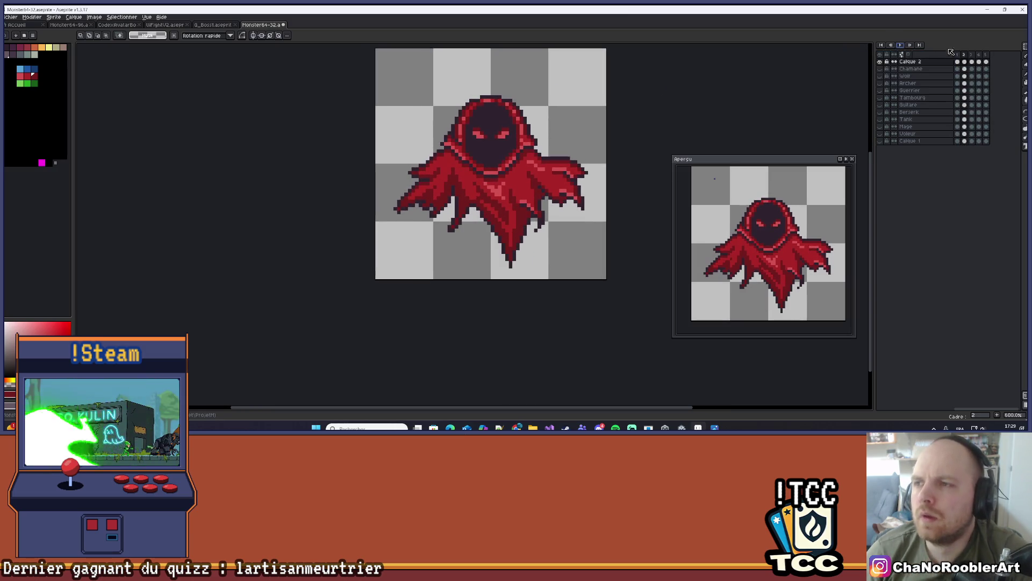
Review frames 1–3, then place a dark pixel on the cloak's lower tip on frame 2.
{"action": "left_click", "coordinate": [961, 55]}
{"action": "left_click", "coordinate": [965, 56]}
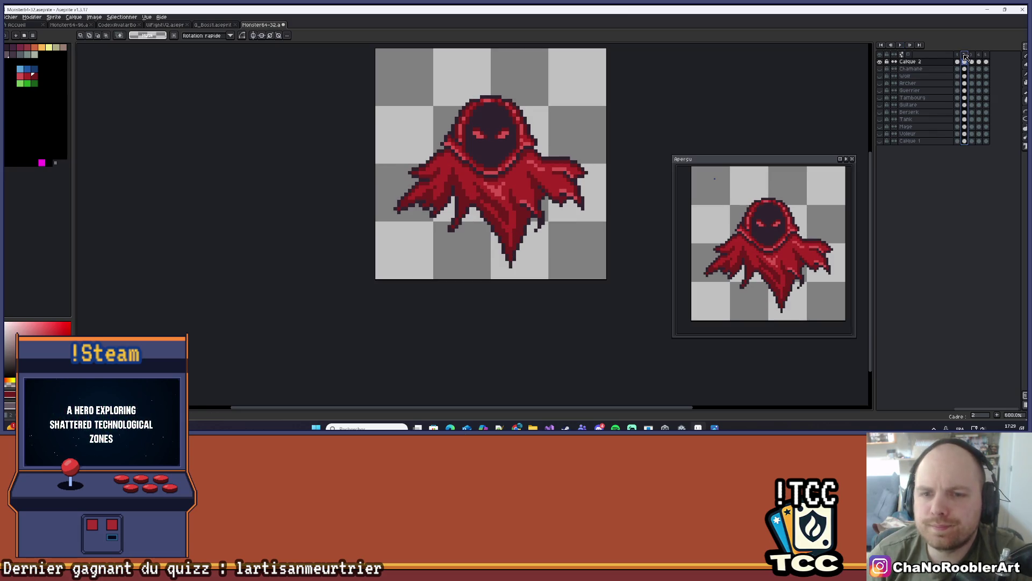
{"action": "left_click", "coordinate": [972, 56]}
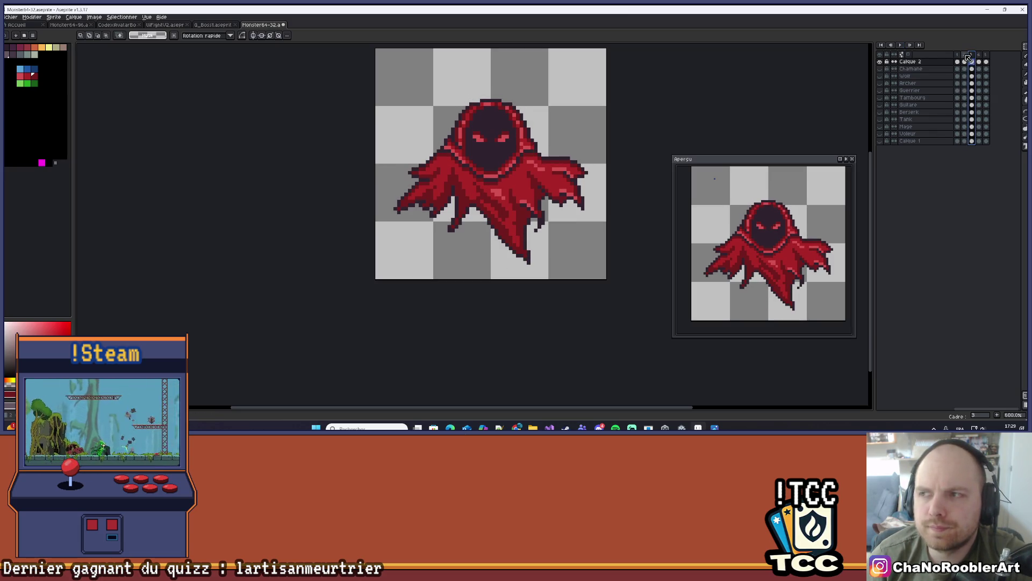
{"action": "left_click", "coordinate": [965, 55]}
{"action": "scroll", "coordinate": [466, 211], "scroll_direction": "up", "scroll_amount": 4}
{"action": "key", "text": "b"}
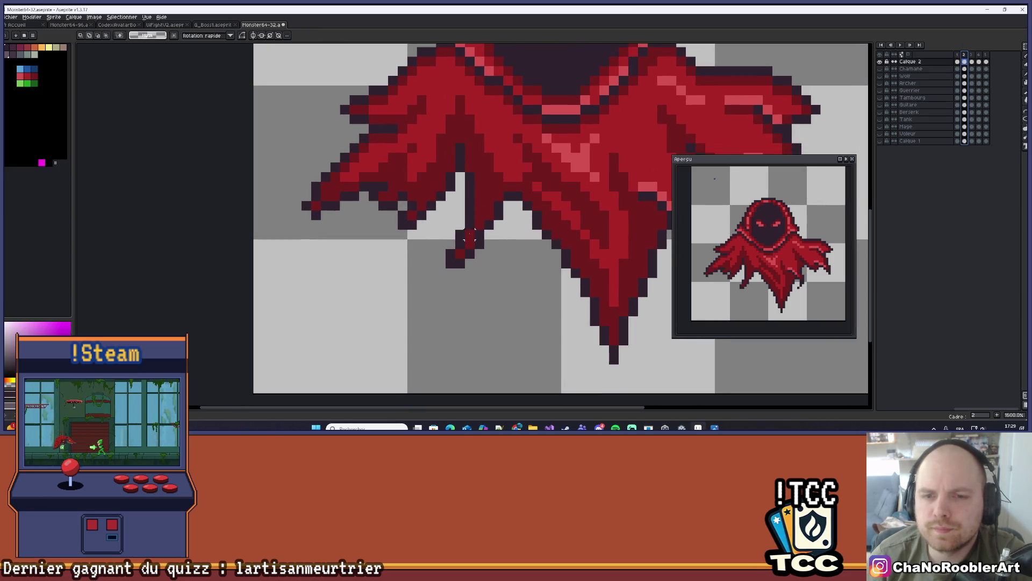
{"action": "left_click", "coordinate": [469, 272]}
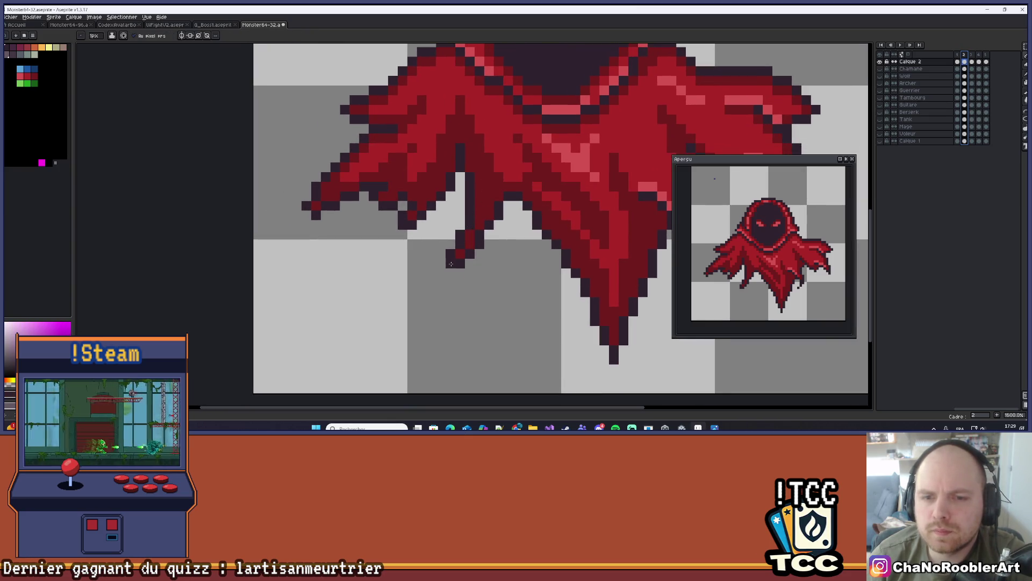
Erase the stray pixels beside the cloak tip.
{"action": "scroll", "coordinate": [466, 227], "scroll_direction": "up", "scroll_amount": 5}
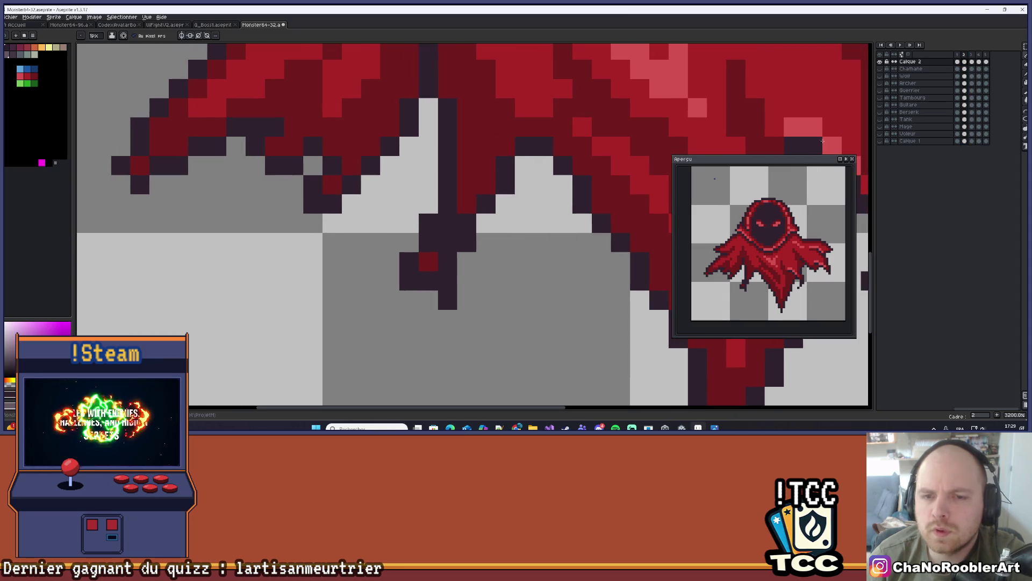
{"action": "mouse_move", "coordinate": [375, 262]}
{"action": "left_mouse_down"}
{"action": "mouse_move", "coordinate": [432, 232]}
{"action": "mouse_move", "coordinate": [404, 261]}
{"action": "left_mouse_up"}
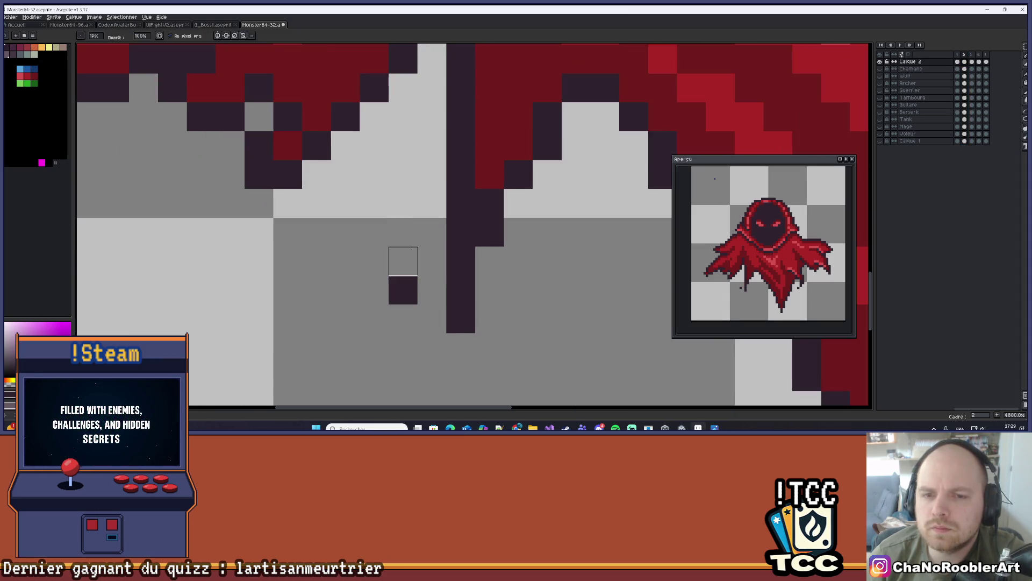
{"action": "scroll", "coordinate": [430, 269], "scroll_direction": "down", "scroll_amount": 3}
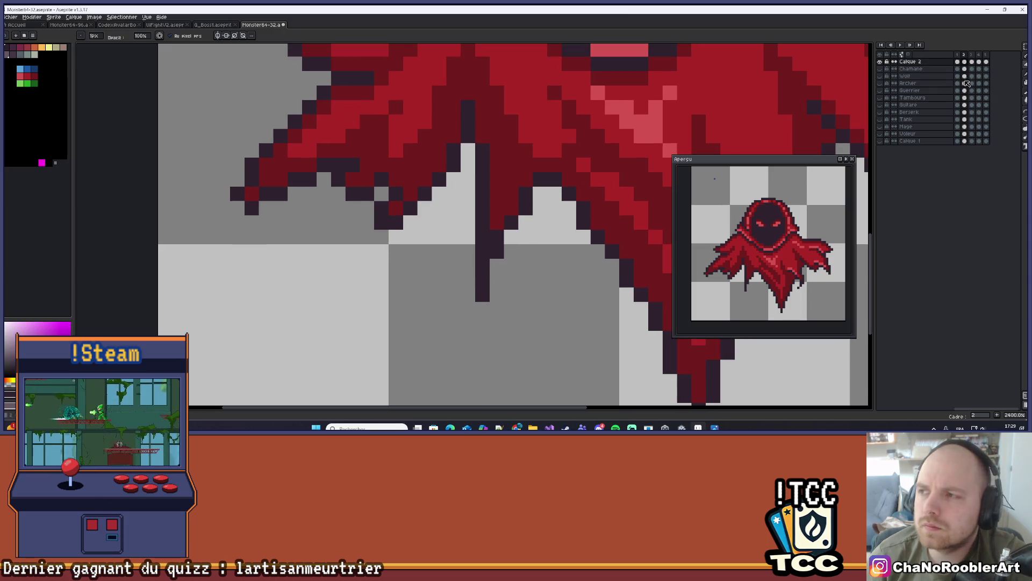
Draw a dark line along the strand's edge and repaint two strand pixels dark red.
{"action": "left_click", "coordinate": [1022, 111]}
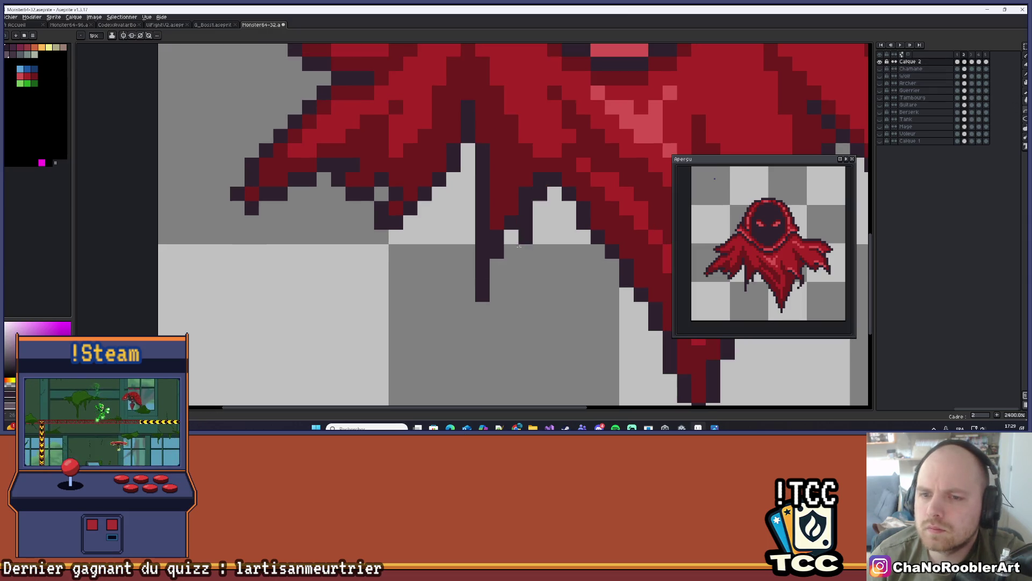
{"action": "left_click_drag", "start_coordinate": [540, 193], "coordinate": [511, 252]}
{"action": "left_click", "coordinate": [495, 236], "text": "alt"}
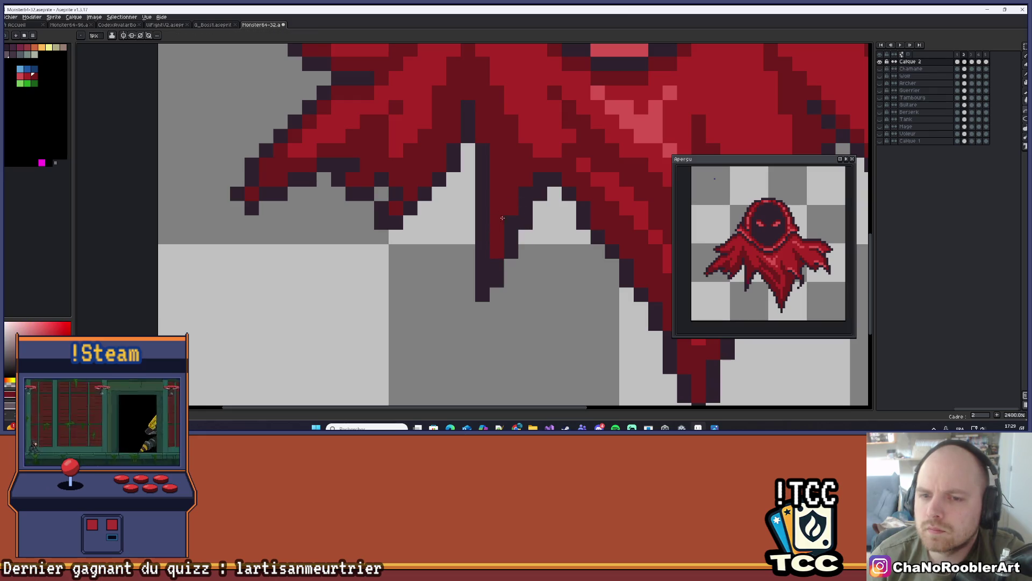
{"action": "key", "text": "b"}
{"action": "left_click_drag", "start_coordinate": [497, 237], "coordinate": [496, 250]}
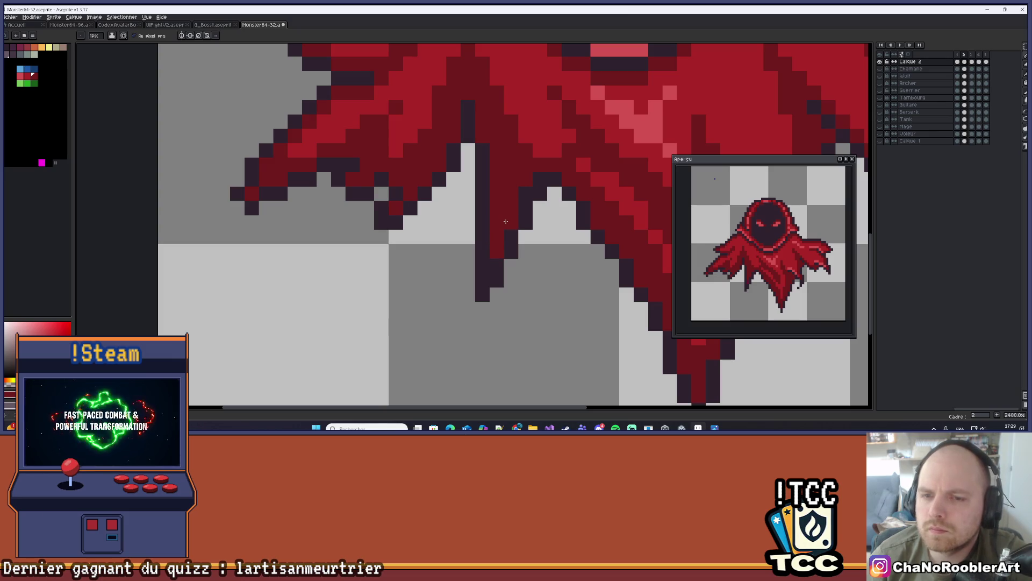
{"action": "scroll", "coordinate": [522, 191], "scroll_direction": "down", "scroll_amount": 6}
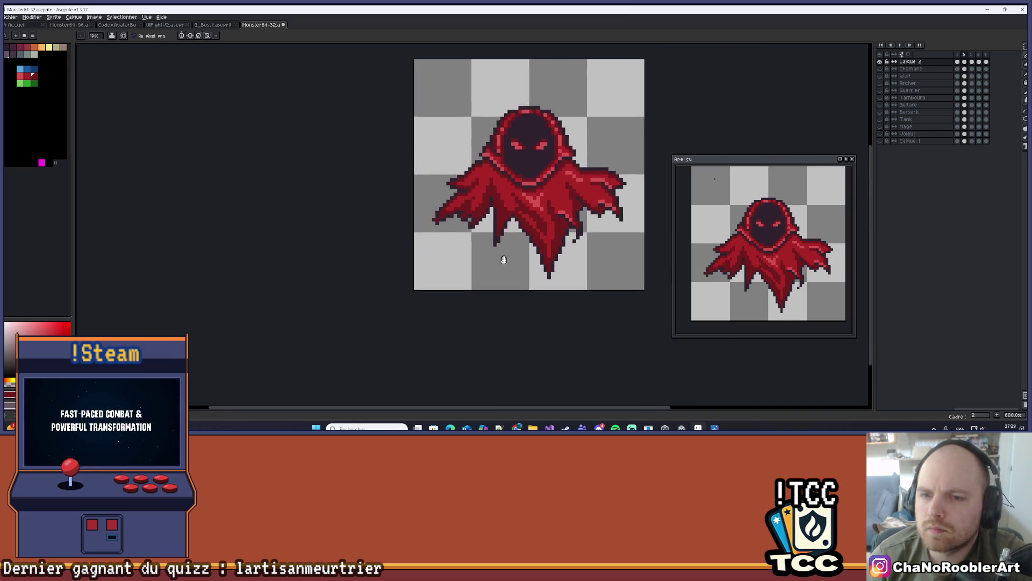
Play the animation, then step through frames 1–4 and back to frame 2.
{"action": "left_click", "coordinate": [901, 46]}
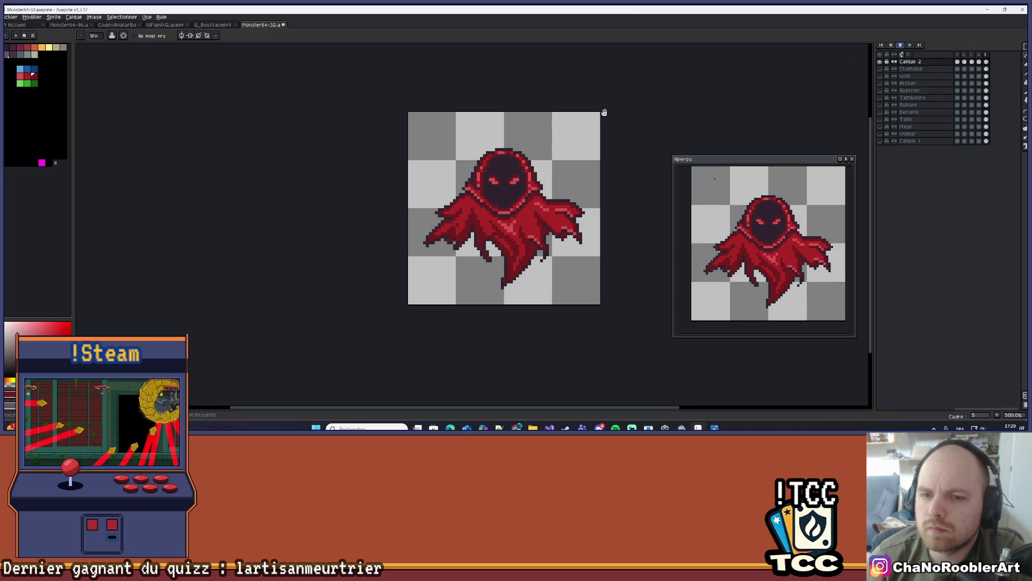
{"action": "scroll", "coordinate": [604, 112], "scroll_direction": "down", "scroll_amount": 1}
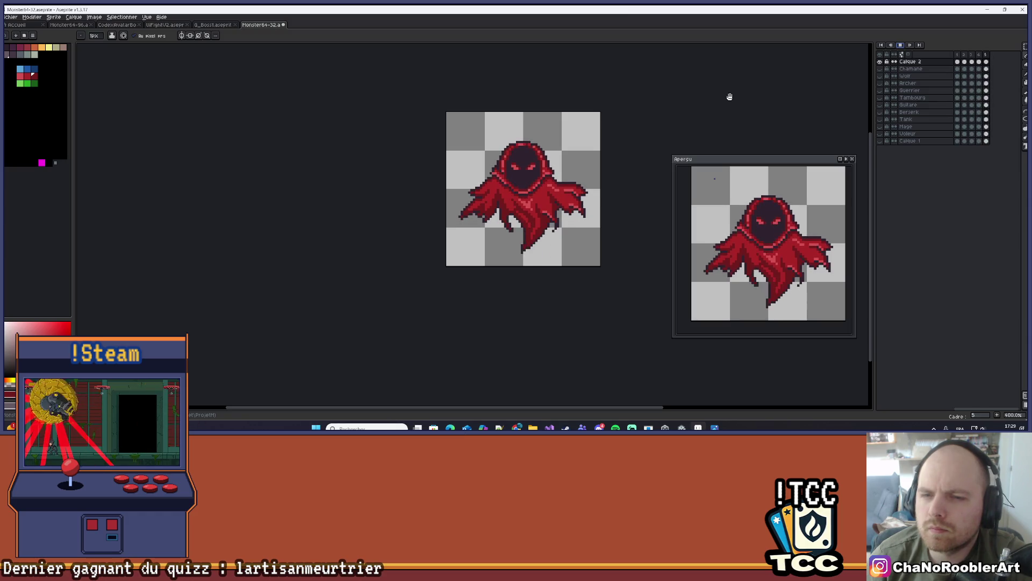
{"action": "left_click_drag", "start_coordinate": [703, 91], "coordinate": [676, 104]}
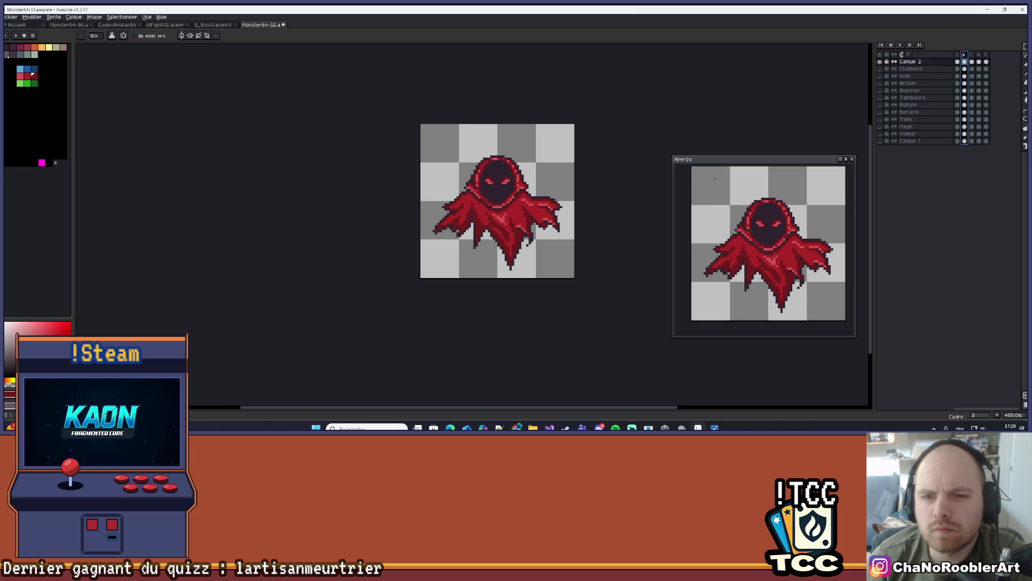
{"action": "left_click", "coordinate": [960, 57]}
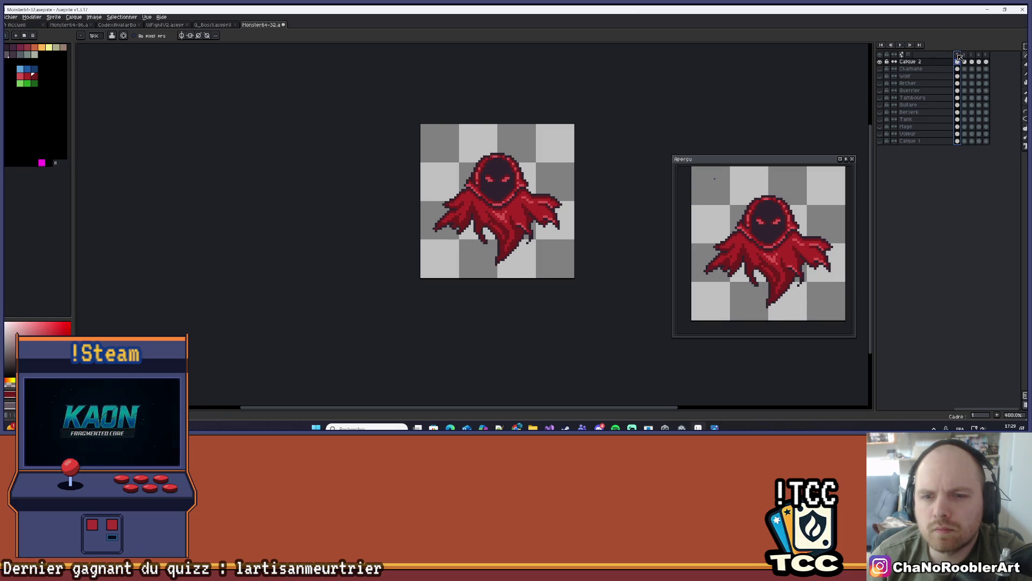
{"action": "left_click", "coordinate": [965, 57]}
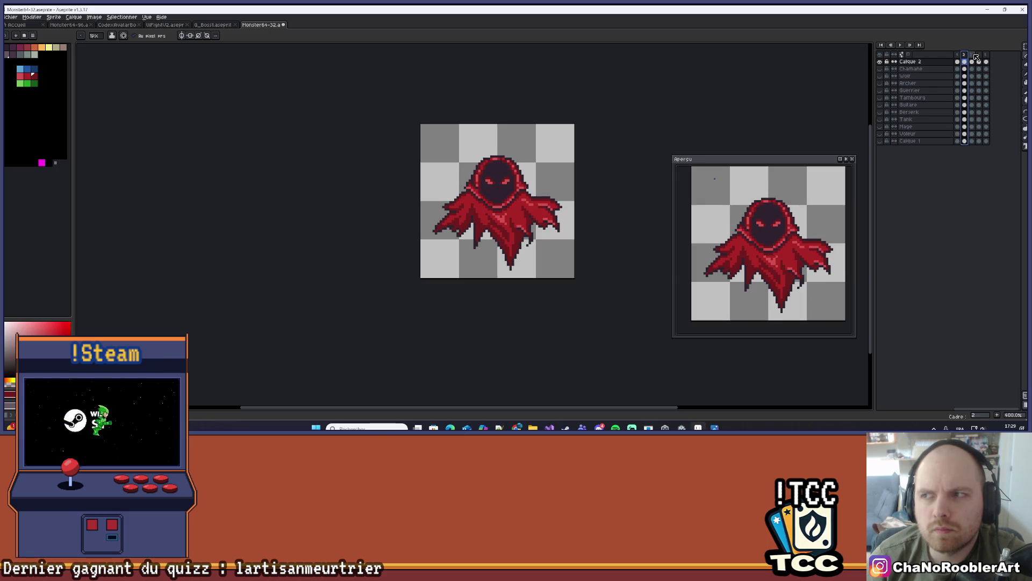
{"action": "left_click", "coordinate": [973, 56]}
{"action": "left_click", "coordinate": [980, 56]}
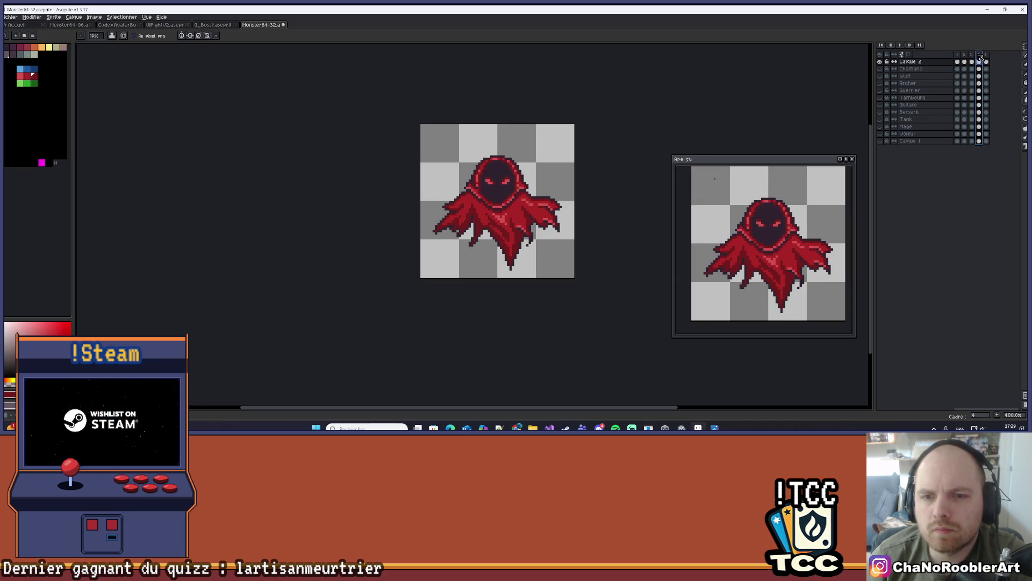
{"action": "key", "text": "Left"}
{"action": "key", "text": "Left"}
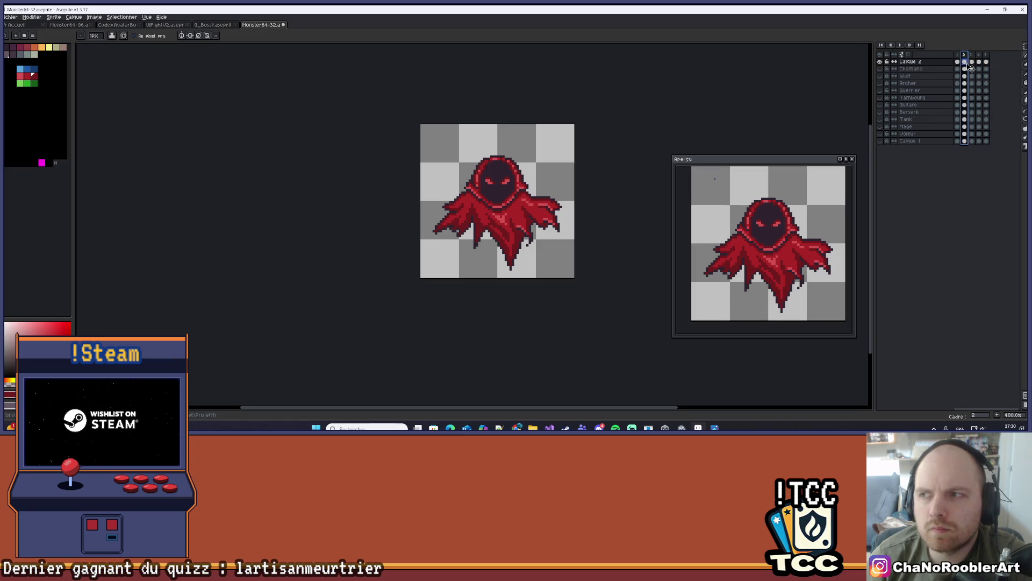
Restart playback from frame 1 and zoom in and out to watch the loop.
{"action": "left_click", "coordinate": [957, 56]}
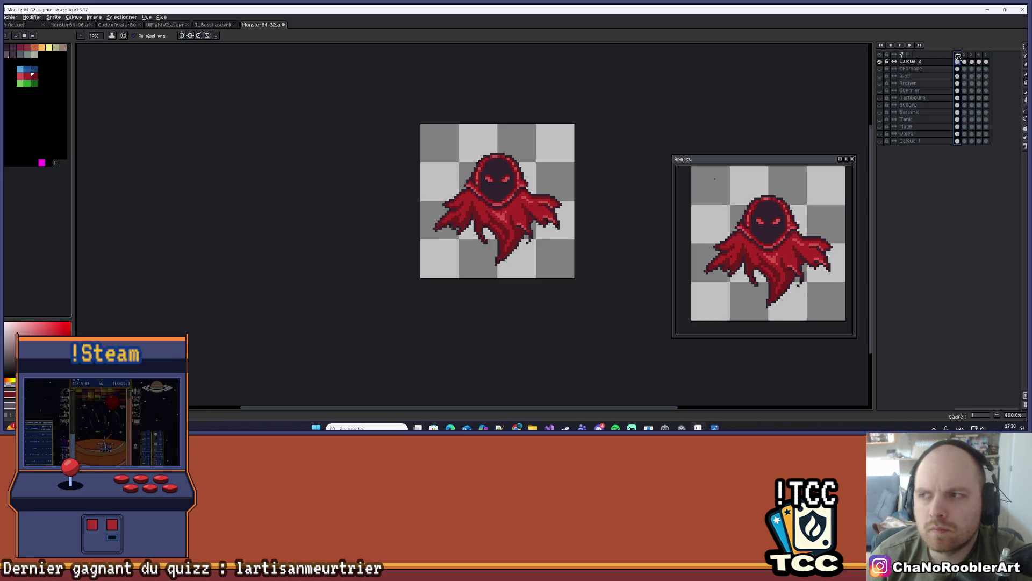
{"action": "left_click", "coordinate": [902, 47]}
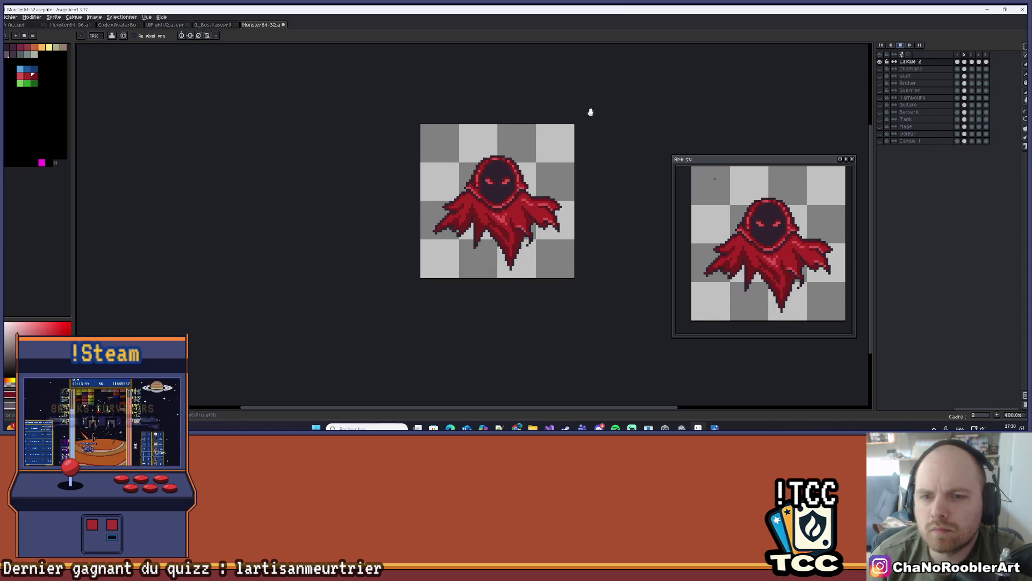
{"action": "scroll", "coordinate": [588, 114], "scroll_direction": "down", "scroll_amount": 1}
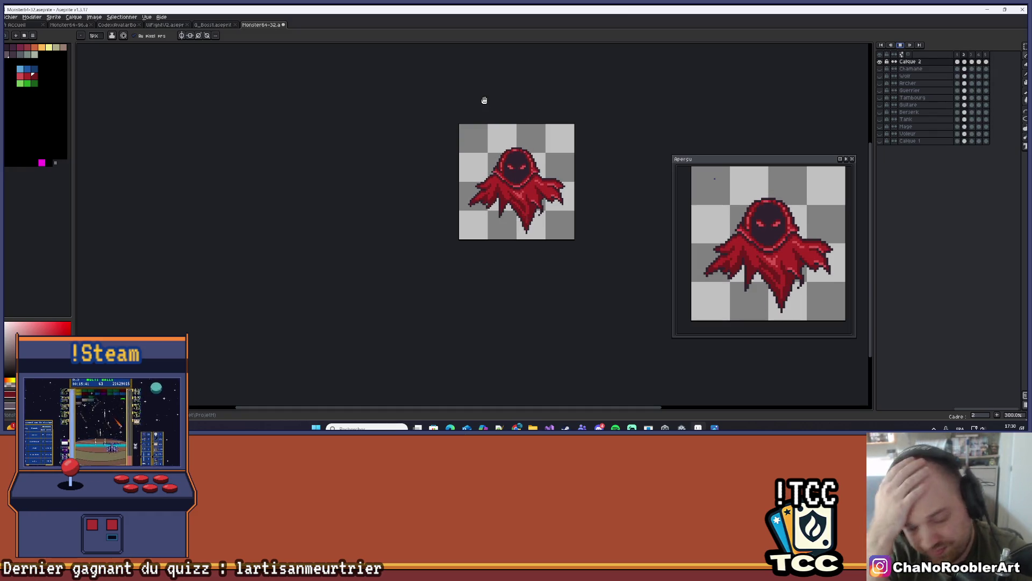
{"action": "scroll", "coordinate": [526, 183], "scroll_direction": "up", "scroll_amount": 2}
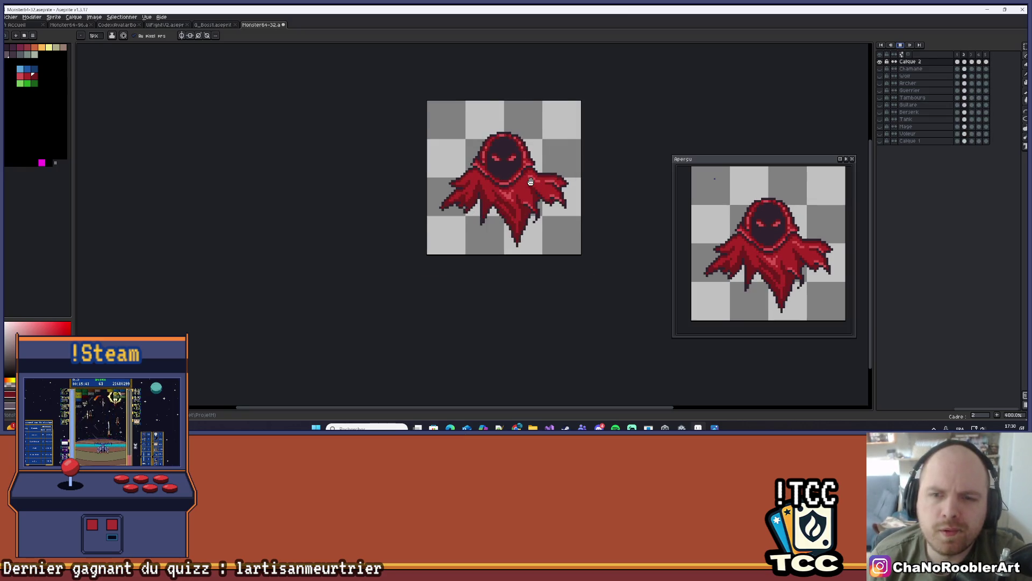
{"action": "scroll", "coordinate": [526, 182], "scroll_direction": "up", "scroll_amount": 2}
{"action": "scroll", "coordinate": [483, 197], "scroll_direction": "down", "scroll_amount": 6}
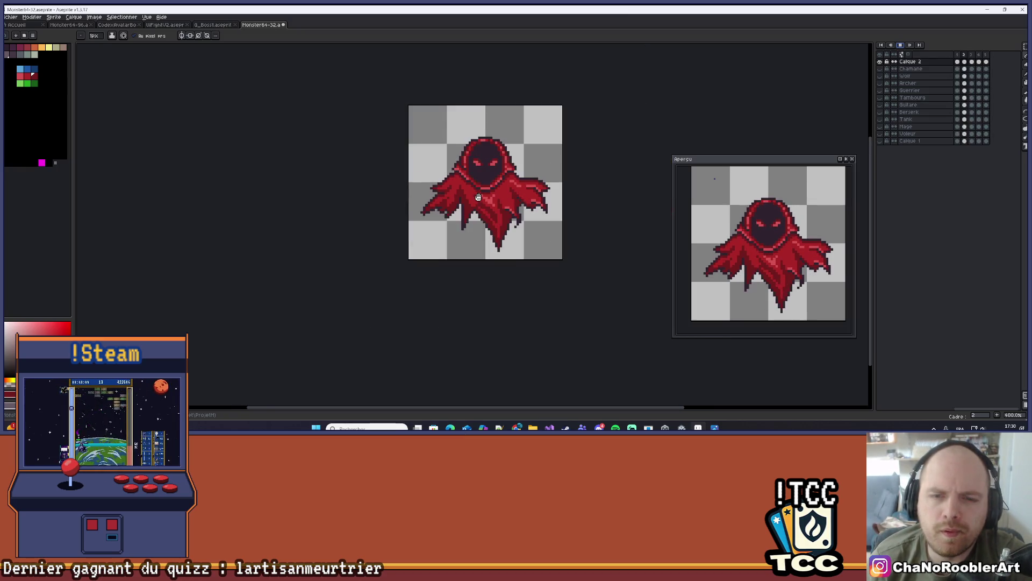
{"action": "scroll", "coordinate": [502, 198], "scroll_direction": "up", "scroll_amount": 2}
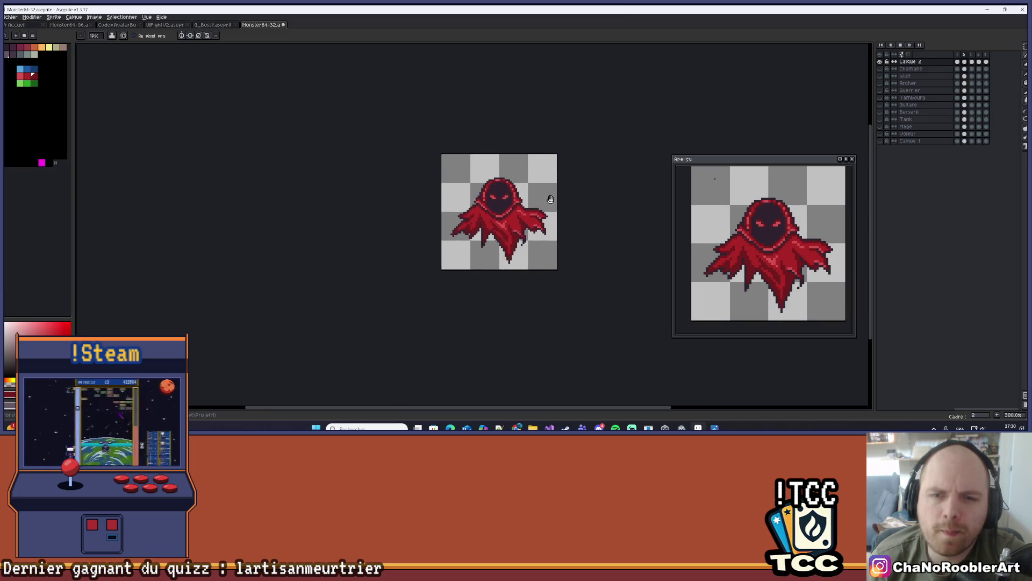
{"action": "scroll", "coordinate": [514, 210], "scroll_direction": "up", "scroll_amount": 4}
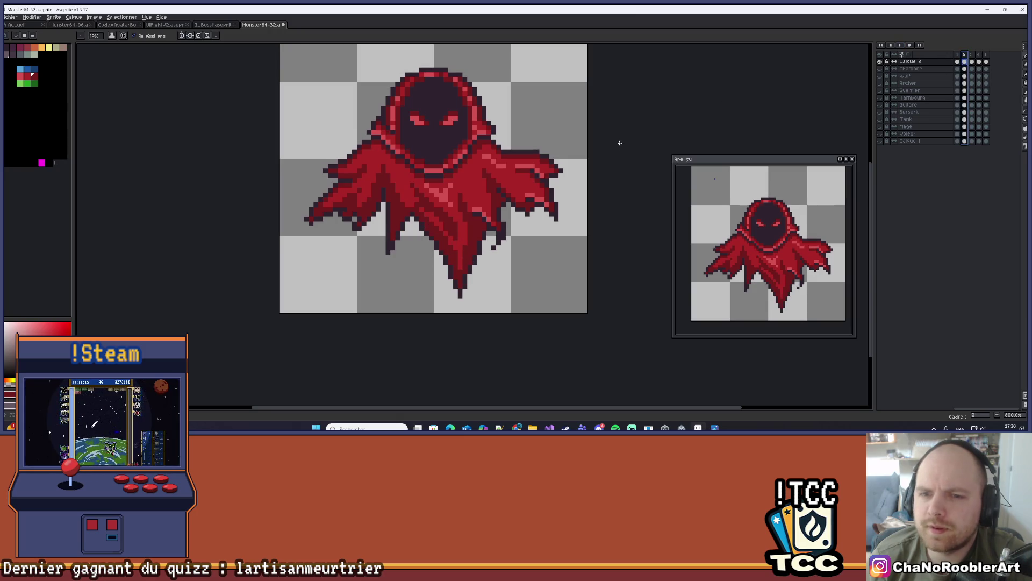
{"action": "scroll", "coordinate": [618, 143], "scroll_direction": "up", "scroll_amount": 3}
{"action": "scroll", "coordinate": [659, 152], "scroll_direction": "down", "scroll_amount": 2}
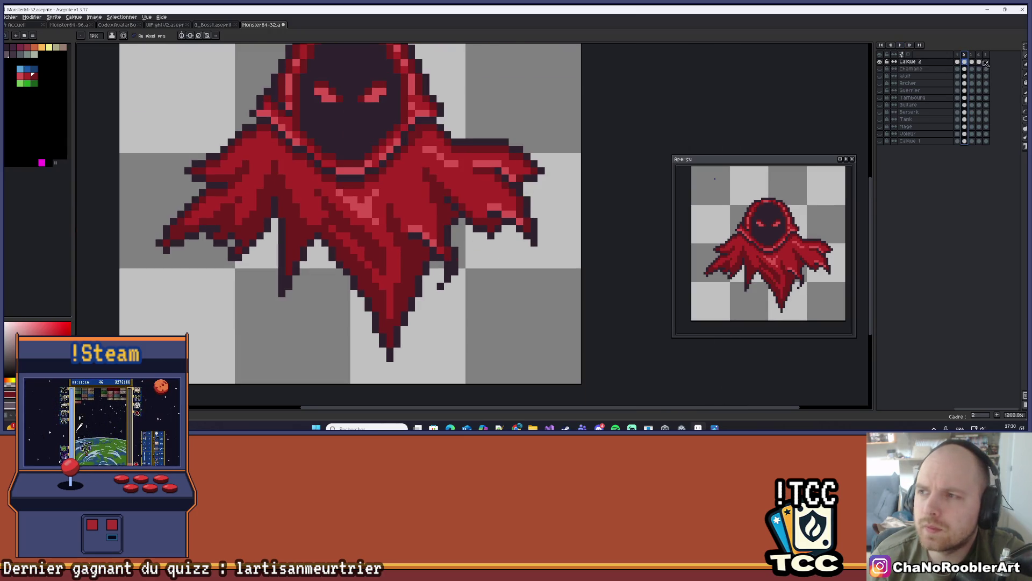
{"action": "scroll", "coordinate": [483, 300], "scroll_direction": "up", "scroll_amount": 1}
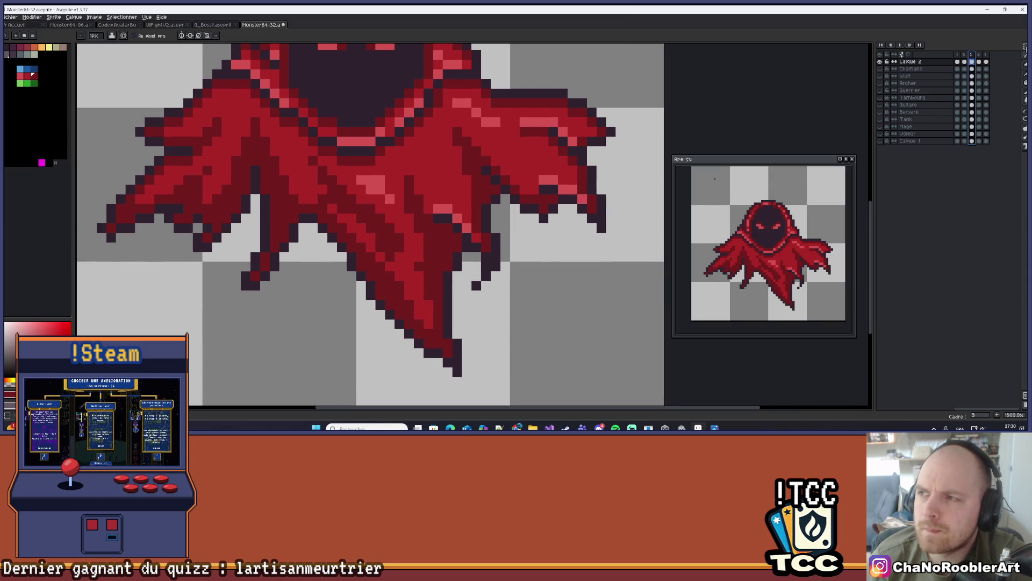
{"action": "left_click_drag", "start_coordinate": [1024, 47], "coordinate": [991, 49]}
{"action": "left_click_drag", "start_coordinate": [470, 232], "coordinate": [511, 291]}
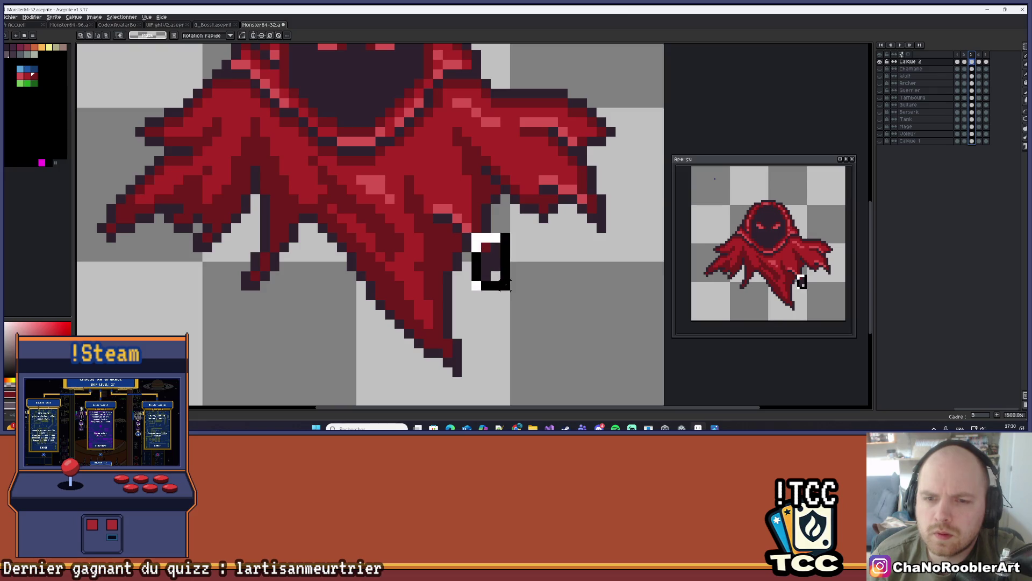
{"action": "left_click", "coordinate": [477, 277]}
{"action": "mouse_move", "coordinate": [469, 261]}
{"action": "left_mouse_down"}
{"action": "mouse_move", "coordinate": [581, 267]}
{"action": "mouse_move", "coordinate": [486, 277]}
{"action": "left_mouse_up"}
{"action": "key", "text": "ctrl+z"}
{"action": "key", "text": "ctrl+z"}
{"action": "key", "text": "ctrl+z"}
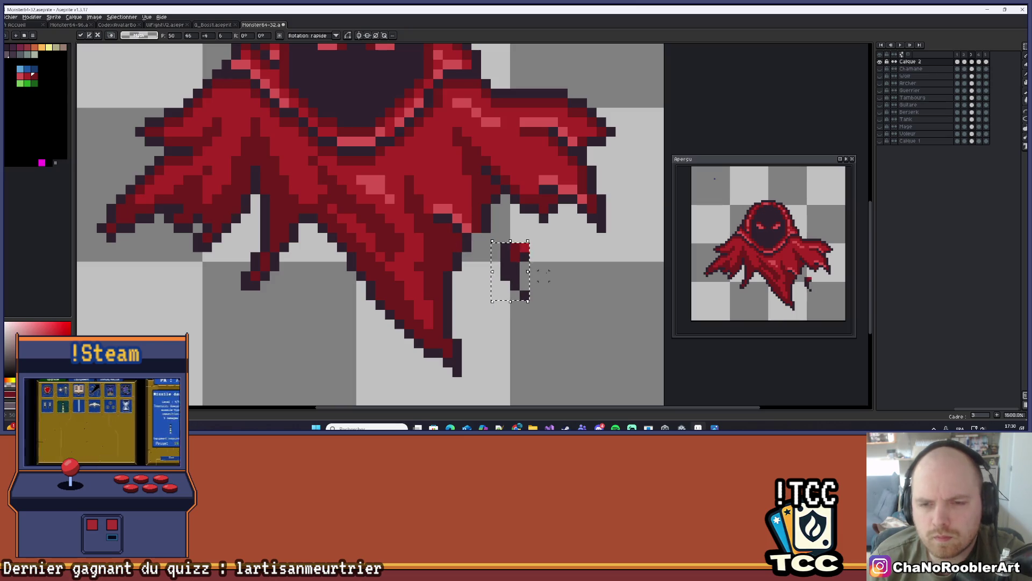
{"action": "scroll", "coordinate": [544, 275], "scroll_direction": "down", "scroll_amount": 1}
{"action": "scroll", "coordinate": [547, 275], "scroll_direction": "up", "scroll_amount": 2}
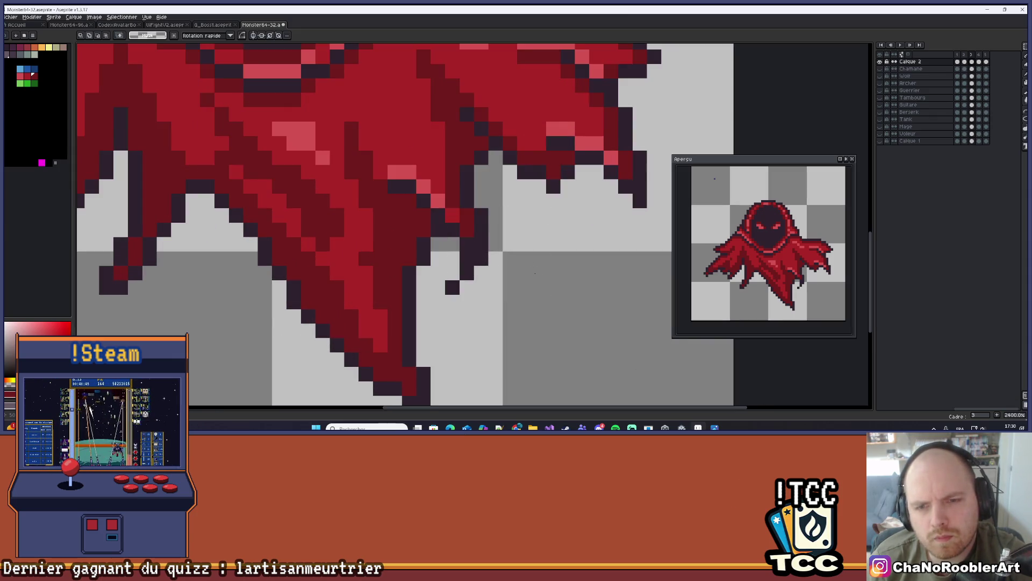
{"action": "scroll", "coordinate": [553, 273], "scroll_direction": "down", "scroll_amount": 2}
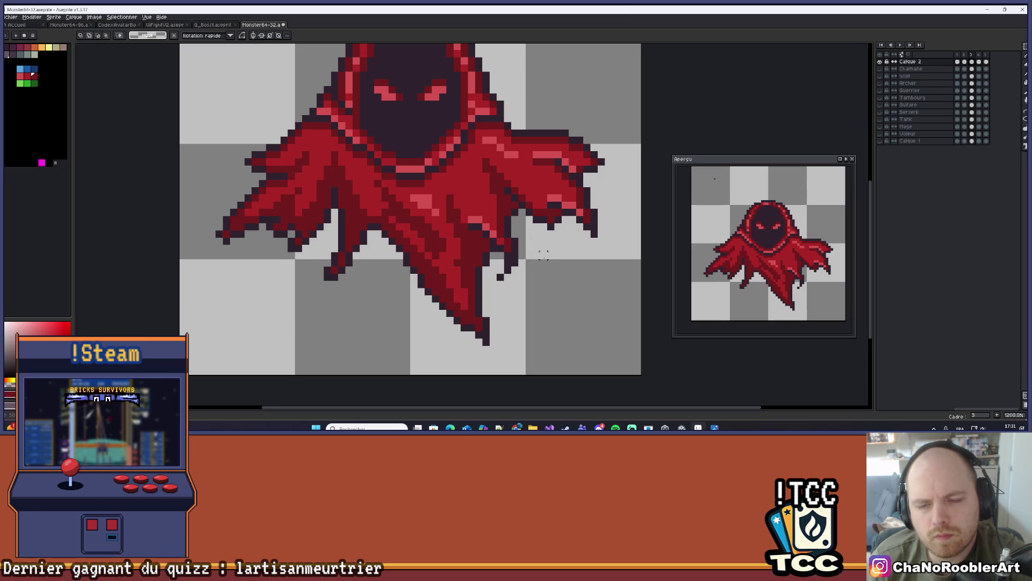
Place dark pixels below the cloak's lower right edge and tip, then undo the stray ones.
{"action": "scroll", "coordinate": [543, 254], "scroll_direction": "up", "scroll_amount": 1}
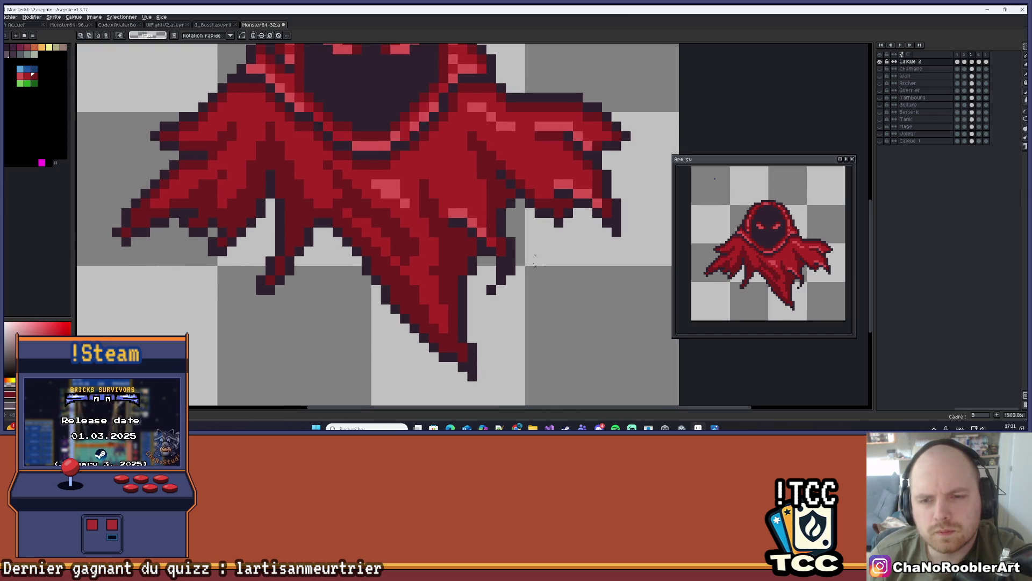
{"action": "scroll", "coordinate": [535, 256], "scroll_direction": "up", "scroll_amount": 2}
{"action": "key", "text": "b"}
{"action": "left_click", "coordinate": [531, 297]}
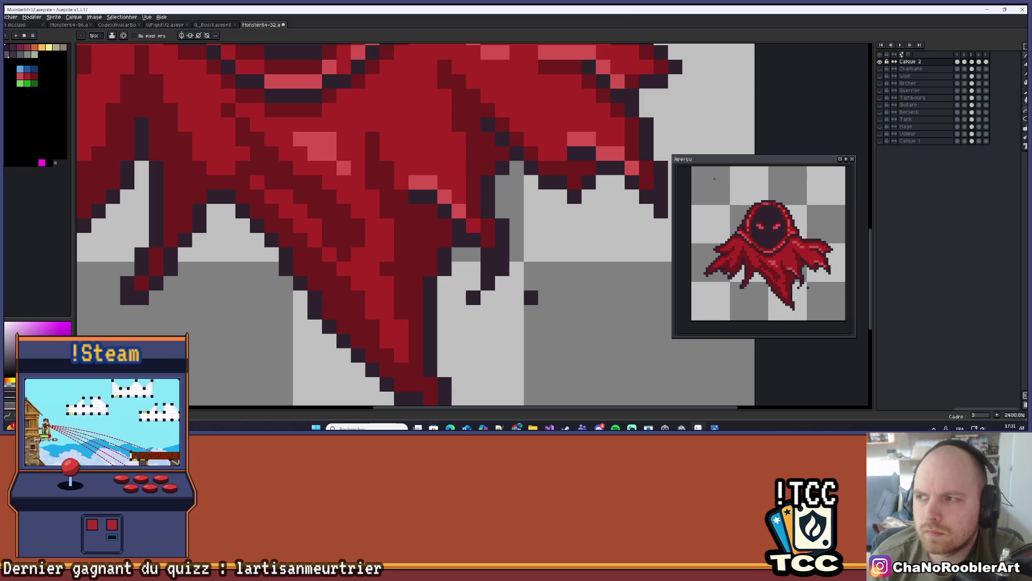
{"action": "left_click", "coordinate": [1025, 110]}
{"action": "left_click", "coordinate": [517, 283]}
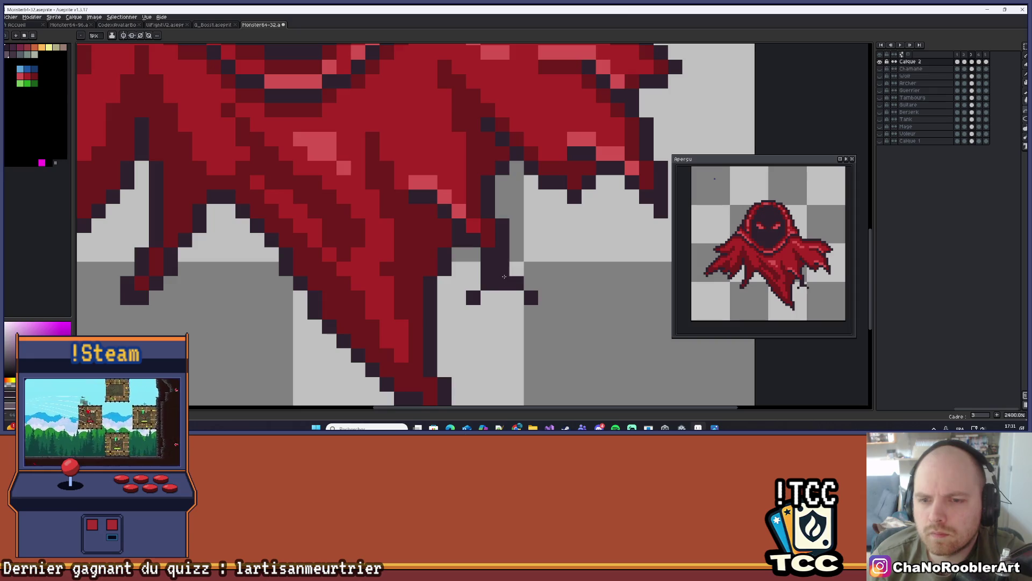
{"action": "key", "text": "ctrl+z"}
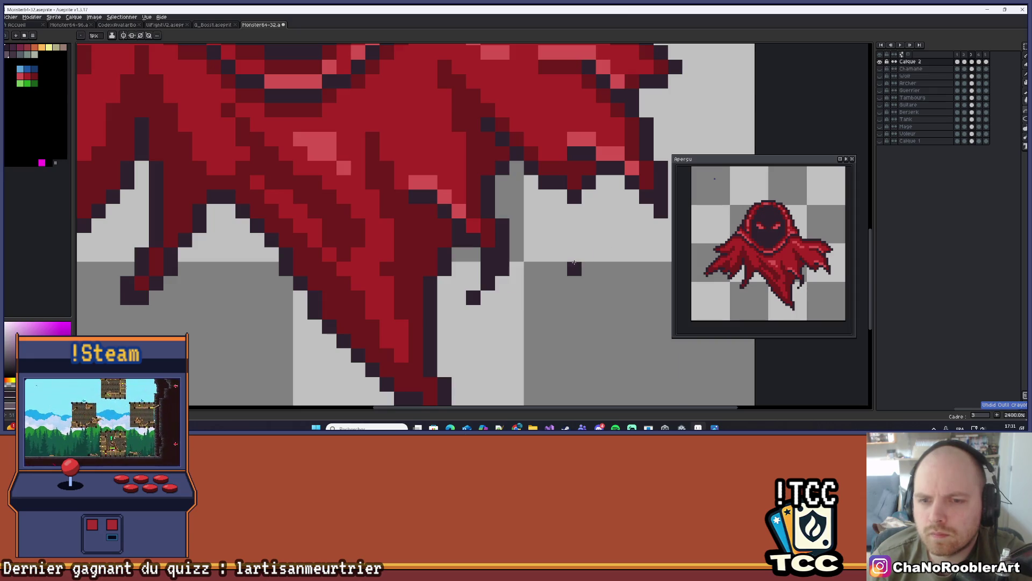
{"action": "key", "text": "ctrl+z"}
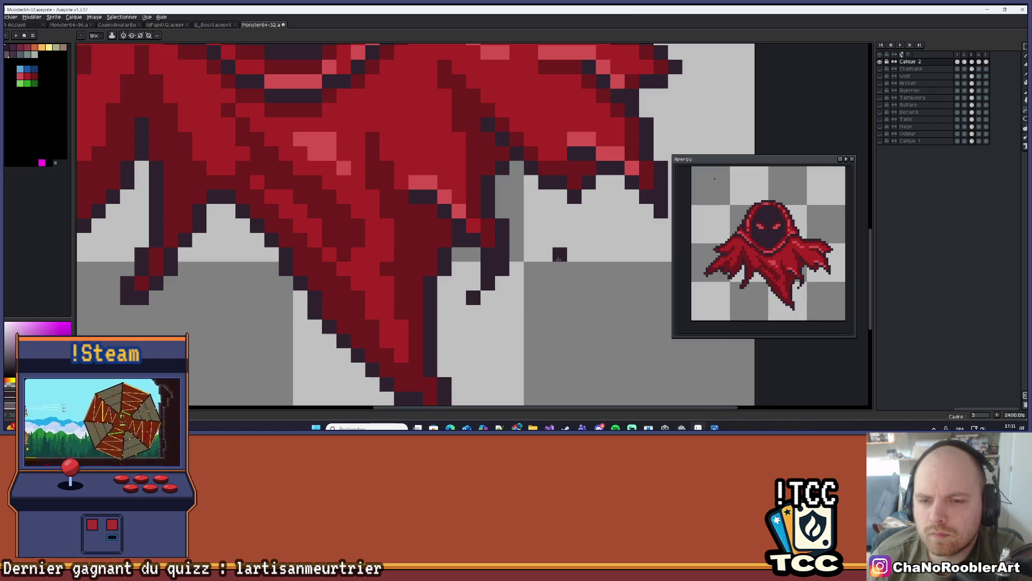
{"action": "key", "text": "b"}
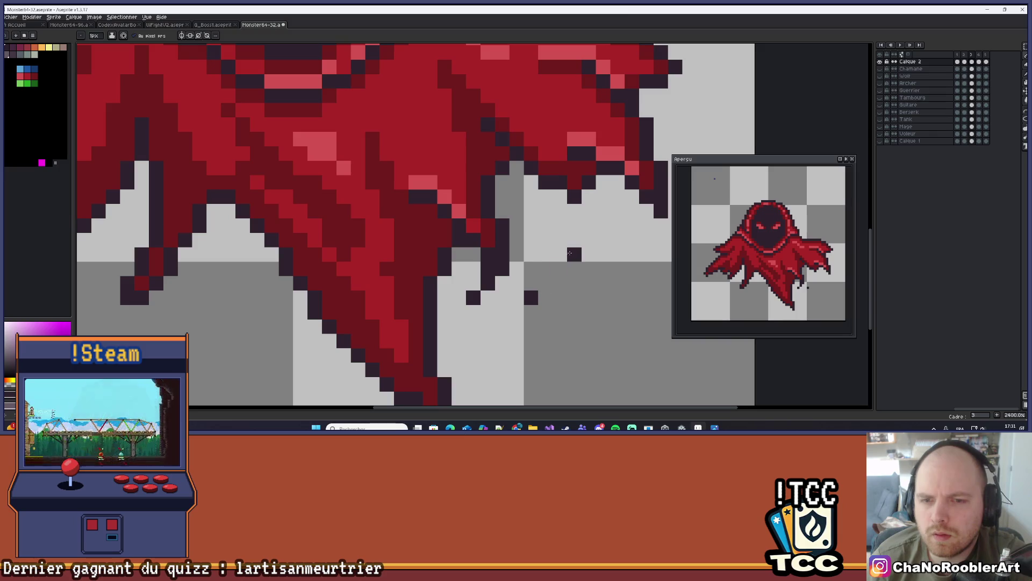
Erase leftover stray pixels and draw a thin diagonal dark strand joined to the cape.
{"action": "key", "text": "e"}
{"action": "left_click_drag", "start_coordinate": [473, 297], "coordinate": [503, 226]}
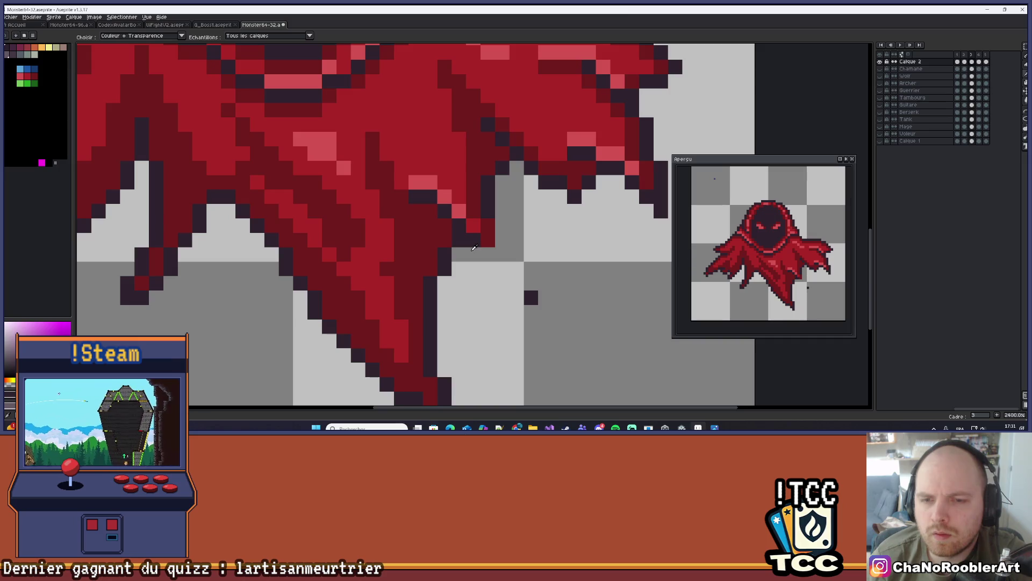
{"action": "left_click", "coordinate": [1024, 114]}
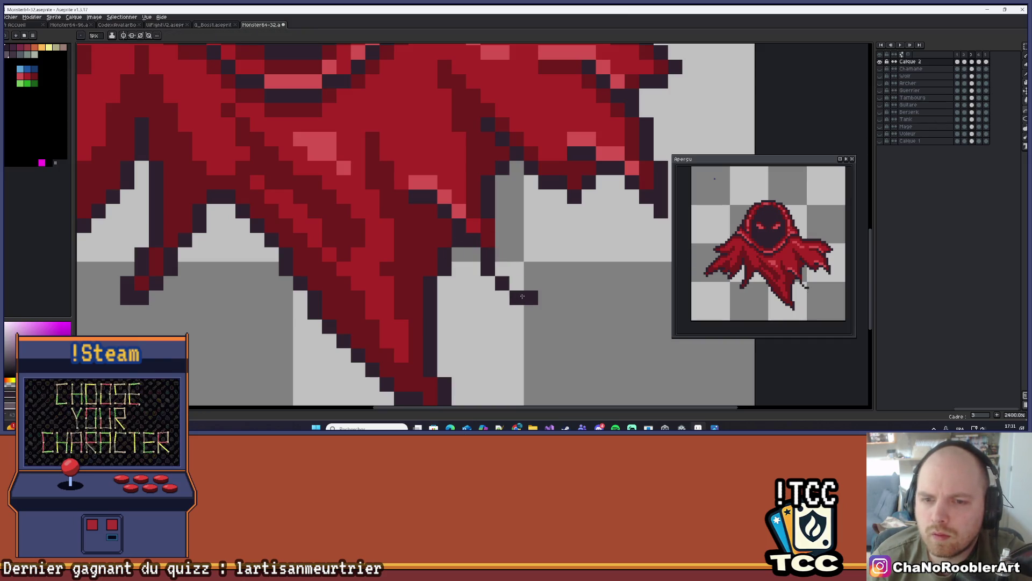
{"action": "left_click_drag", "start_coordinate": [495, 261], "coordinate": [504, 285]}
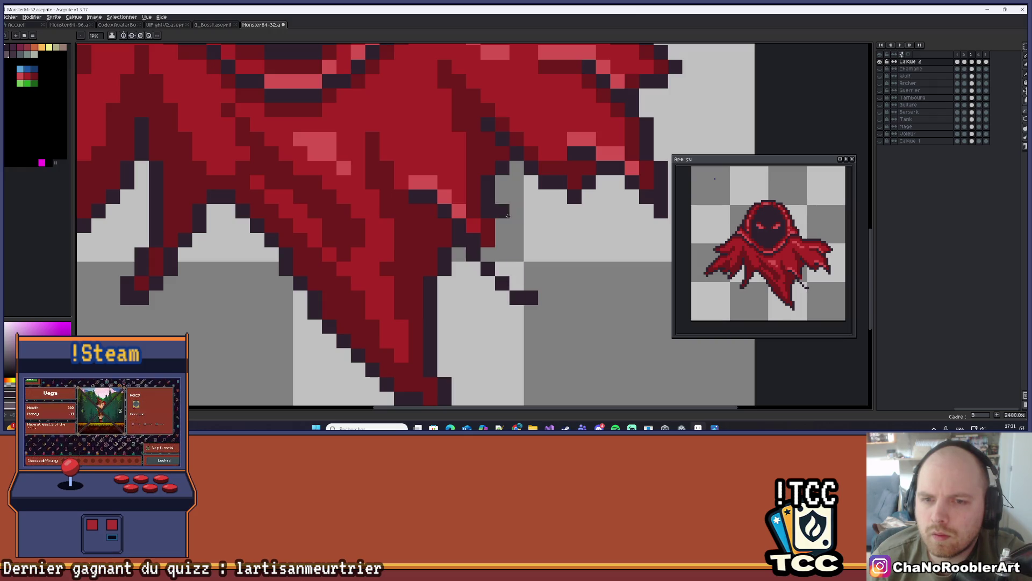
{"action": "mouse_move", "coordinate": [501, 226]}
{"action": "left_mouse_down"}
{"action": "mouse_move", "coordinate": [529, 285]}
{"action": "mouse_move", "coordinate": [499, 236]}
{"action": "left_mouse_up"}
{"action": "scroll", "coordinate": [499, 237], "scroll_direction": "down", "scroll_amount": 2}
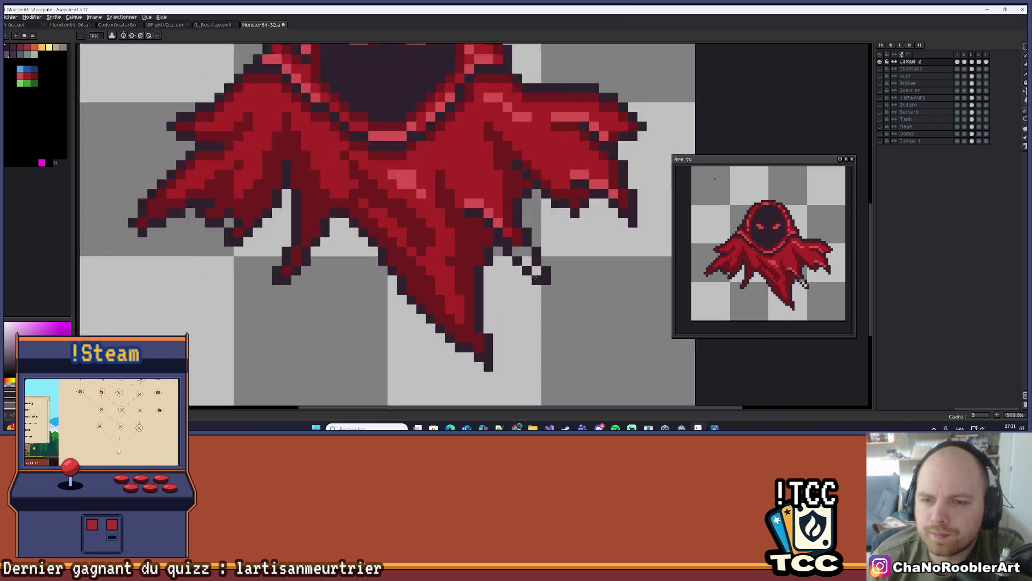
{"action": "scroll", "coordinate": [516, 239], "scroll_direction": "up", "scroll_amount": 2}
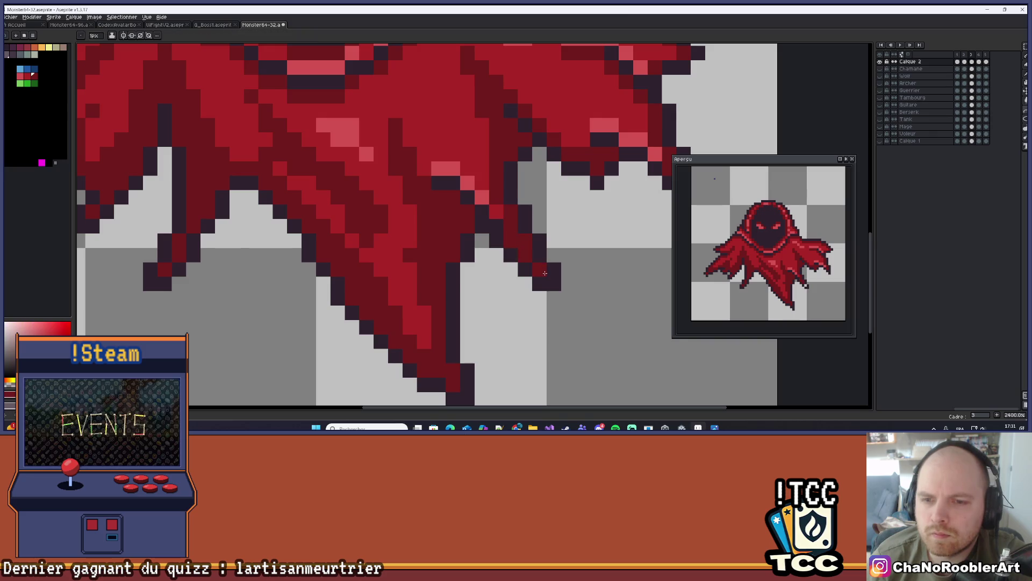
{"action": "scroll", "coordinate": [544, 273], "scroll_direction": "down", "scroll_amount": 6}
{"action": "scroll", "coordinate": [586, 252], "scroll_direction": "up", "scroll_amount": 2}
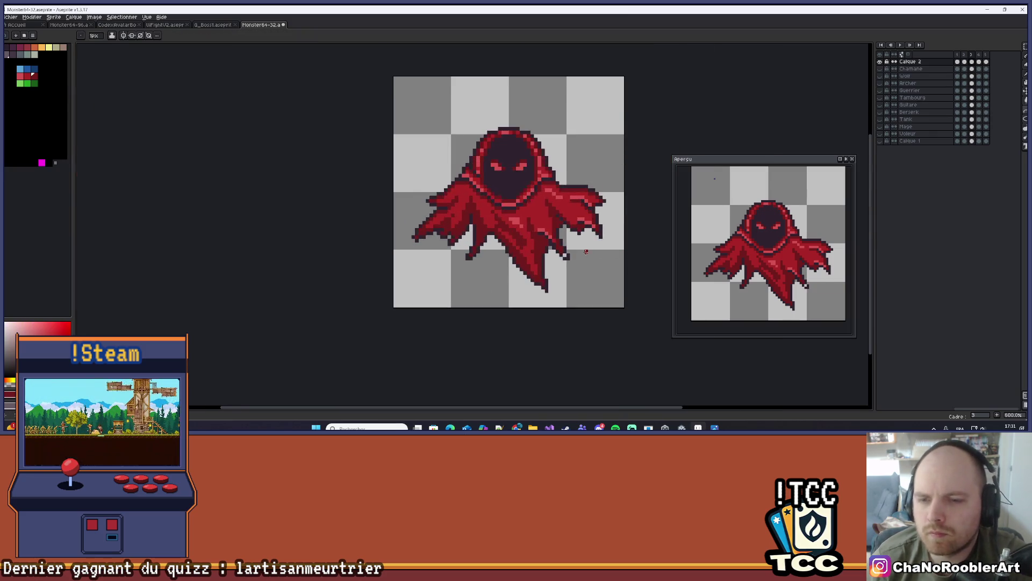
{"action": "scroll", "coordinate": [586, 251], "scroll_direction": "up", "scroll_amount": 1}
{"action": "scroll", "coordinate": [580, 277], "scroll_direction": "right", "scroll_amount": 2}
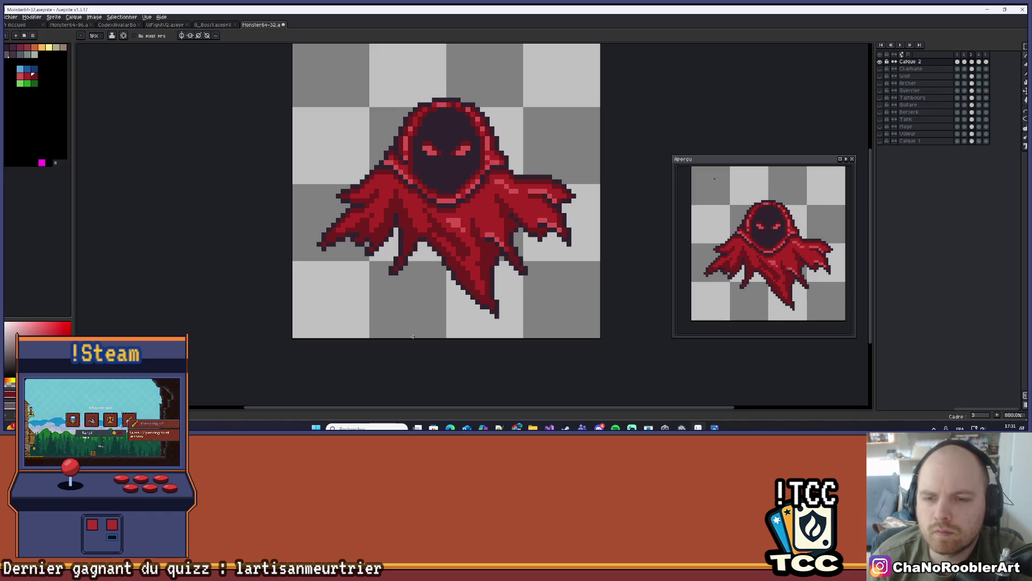
{"action": "scroll", "coordinate": [463, 290], "scroll_direction": "up", "scroll_amount": 5}
{"action": "scroll", "coordinate": [598, 175], "scroll_direction": "down", "scroll_amount": 3}
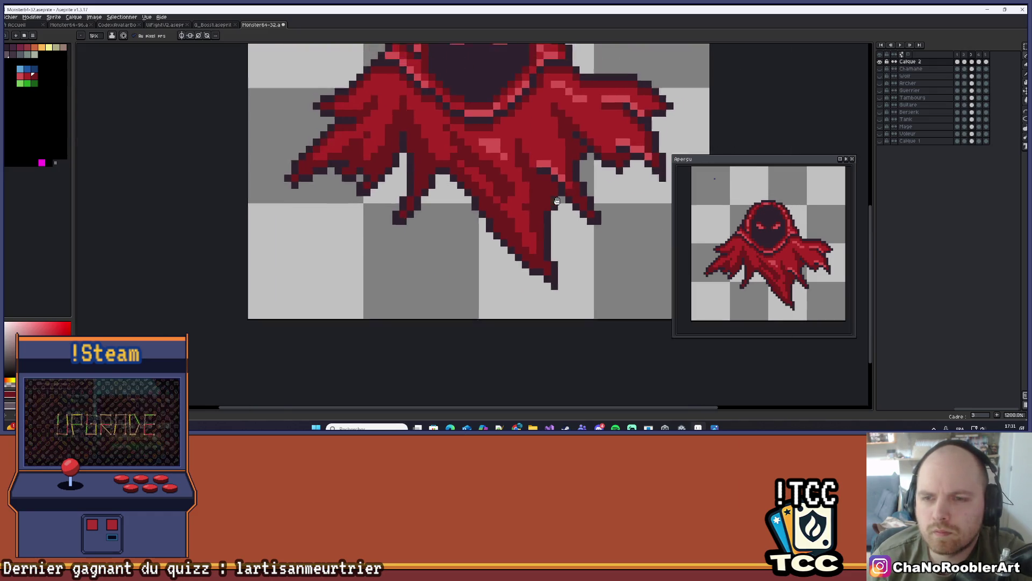
{"action": "scroll", "coordinate": [513, 215], "scroll_direction": "up", "scroll_amount": 3}
{"action": "scroll", "coordinate": [514, 215], "scroll_direction": "down", "scroll_amount": 5}
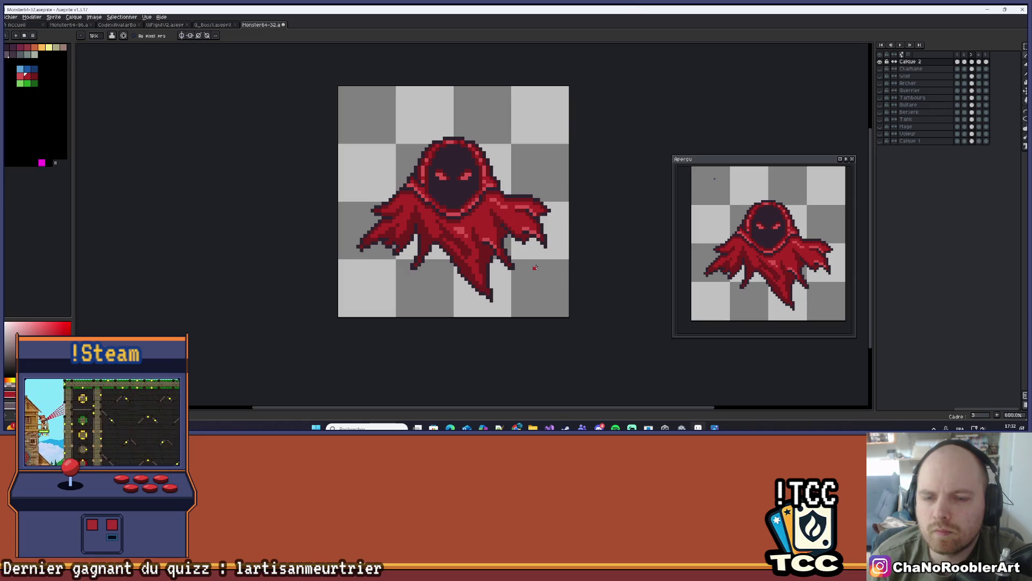
Go to the previous frame with the eraser selected and zoom in on the cloak's lower right tip.
{"action": "scroll", "coordinate": [535, 268], "scroll_direction": "up", "scroll_amount": 5}
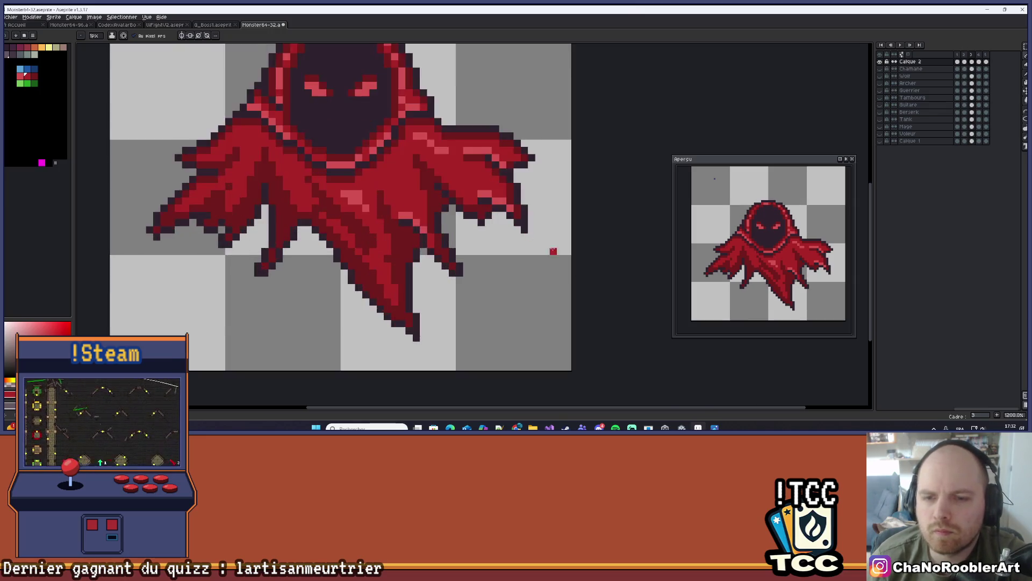
{"action": "key", "text": "e"}
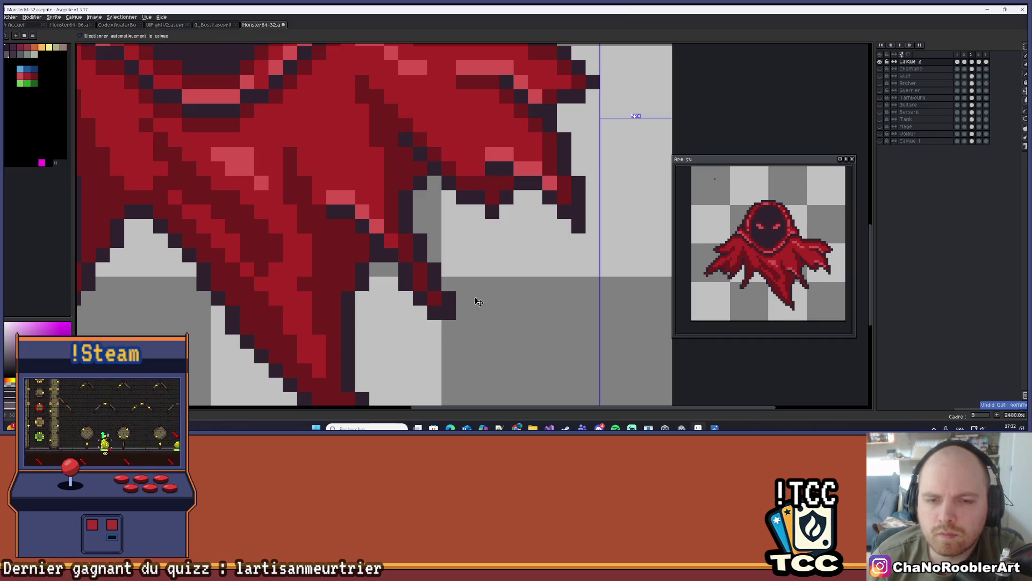
{"action": "scroll", "coordinate": [477, 299], "scroll_direction": "down", "scroll_amount": 5}
{"action": "key", "text": "comma"}
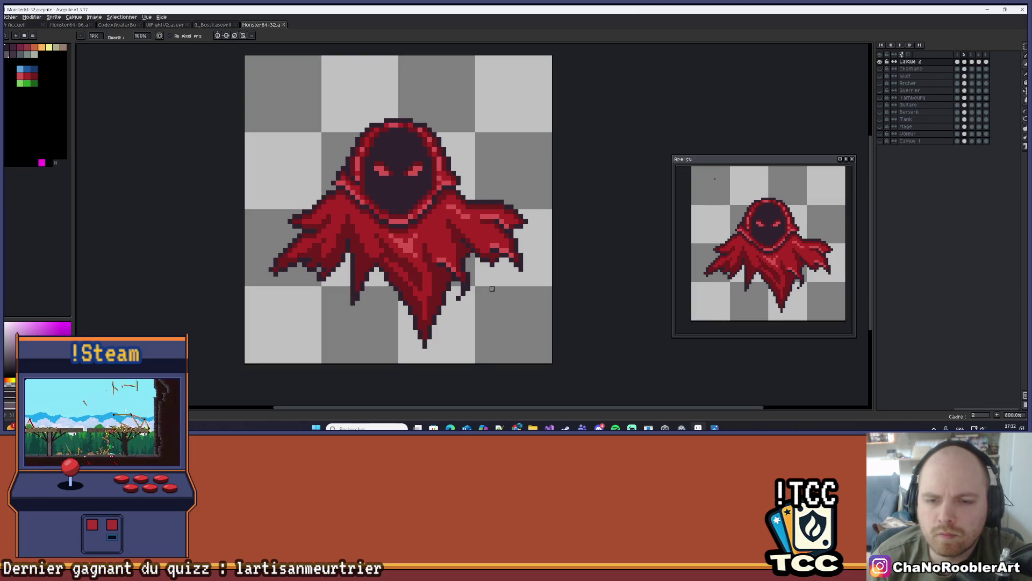
{"action": "scroll", "coordinate": [492, 288], "scroll_direction": "down", "scroll_amount": 2}
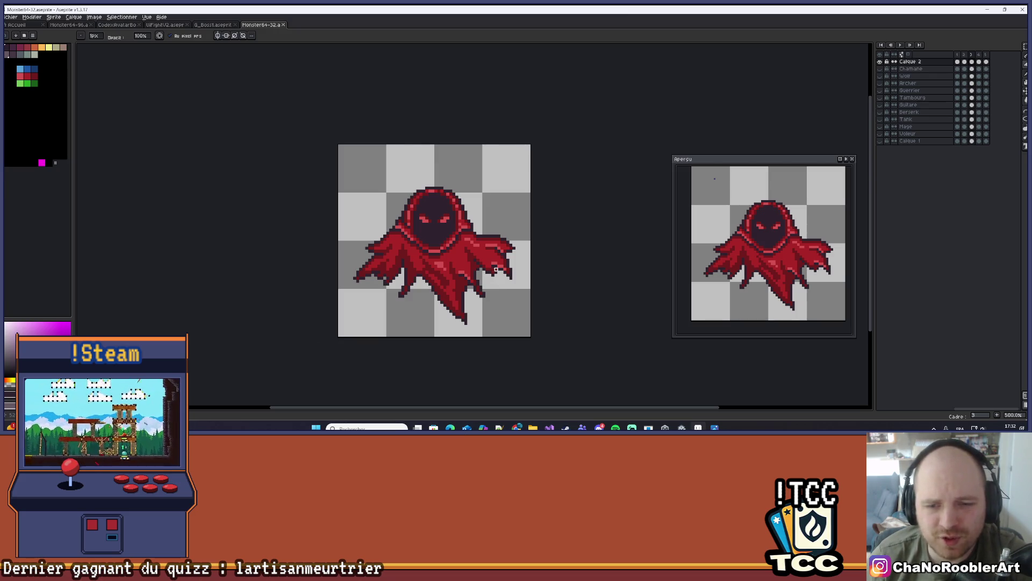
{"action": "scroll", "coordinate": [495, 269], "scroll_direction": "up", "scroll_amount": 5}
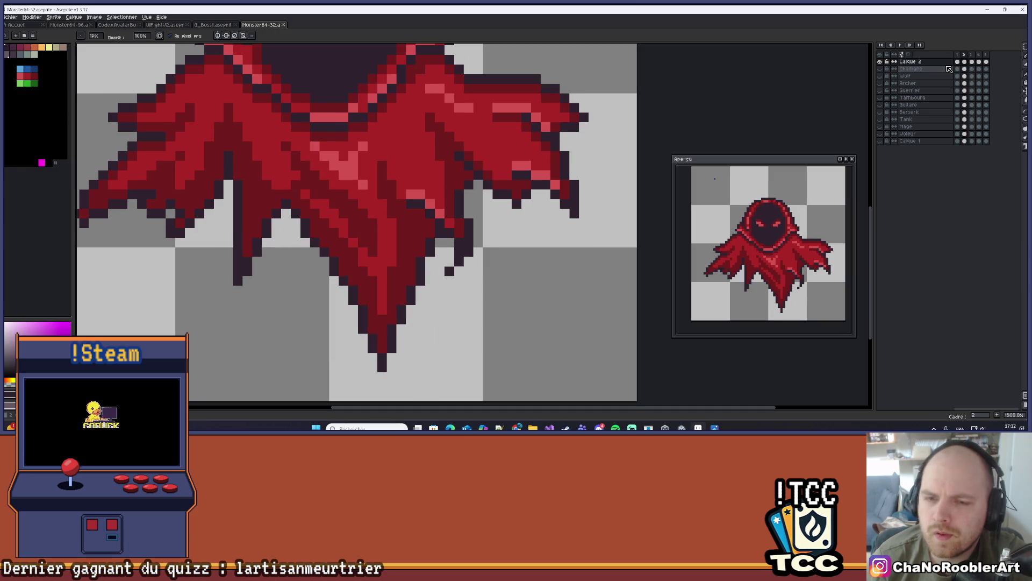
{"action": "scroll", "coordinate": [511, 270], "scroll_direction": "up", "scroll_amount": 1}
{"action": "scroll", "coordinate": [456, 250], "scroll_direction": "up", "scroll_amount": 1}
{"action": "left_click_drag", "start_coordinate": [459, 253], "coordinate": [522, 239]}
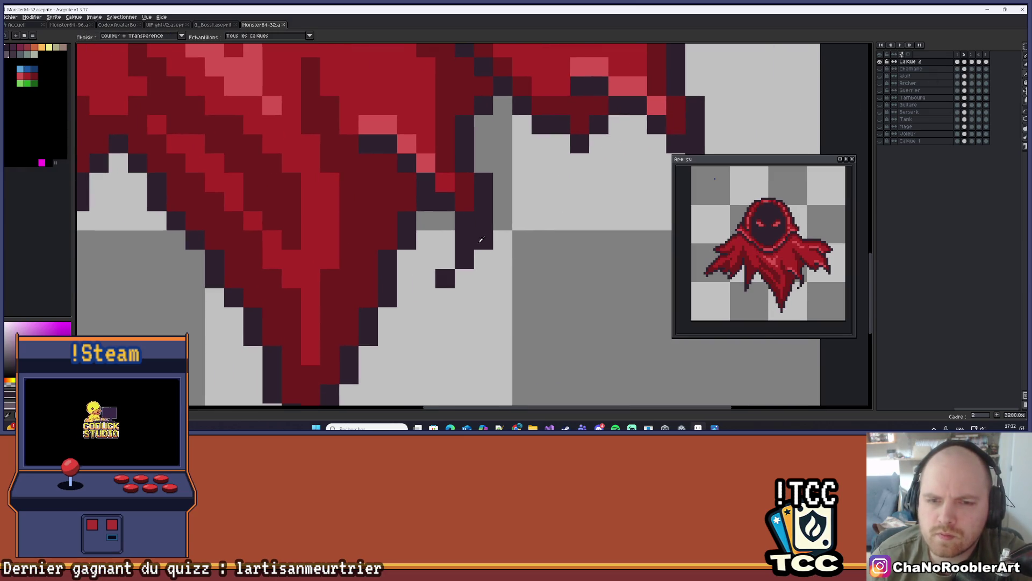
Fill the gap in the dark pixels at the cloak tip and erase the stray pixels around it.
{"action": "left_click", "coordinate": [487, 281]}
{"action": "left_click_drag", "start_coordinate": [489, 285], "coordinate": [491, 249]}
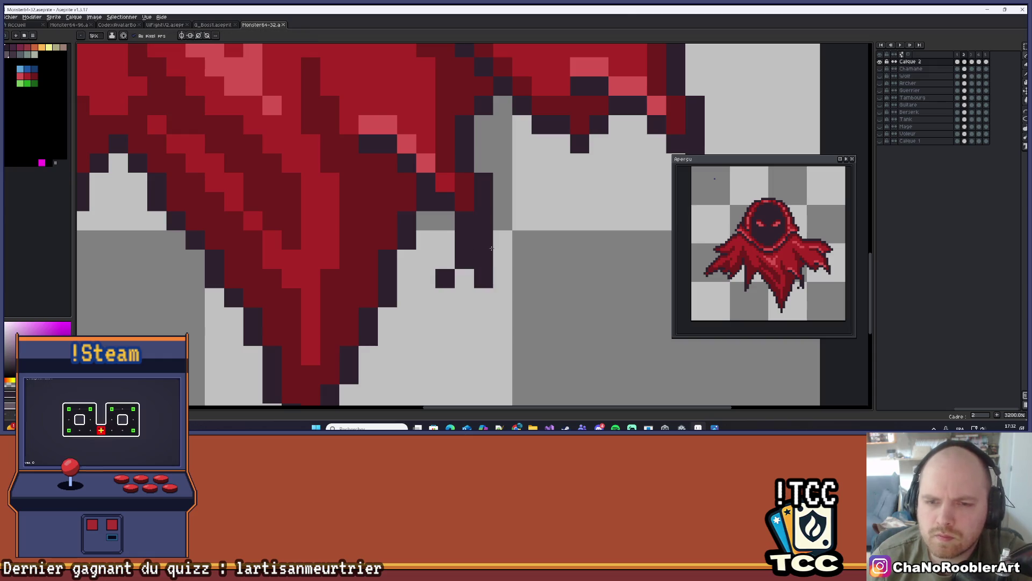
{"action": "key", "text": "e"}
{"action": "left_click_drag", "start_coordinate": [445, 278], "coordinate": [464, 239]}
{"action": "scroll", "coordinate": [484, 259], "scroll_direction": "down", "scroll_amount": 3}
{"action": "scroll", "coordinate": [484, 259], "scroll_direction": "up", "scroll_amount": 3}
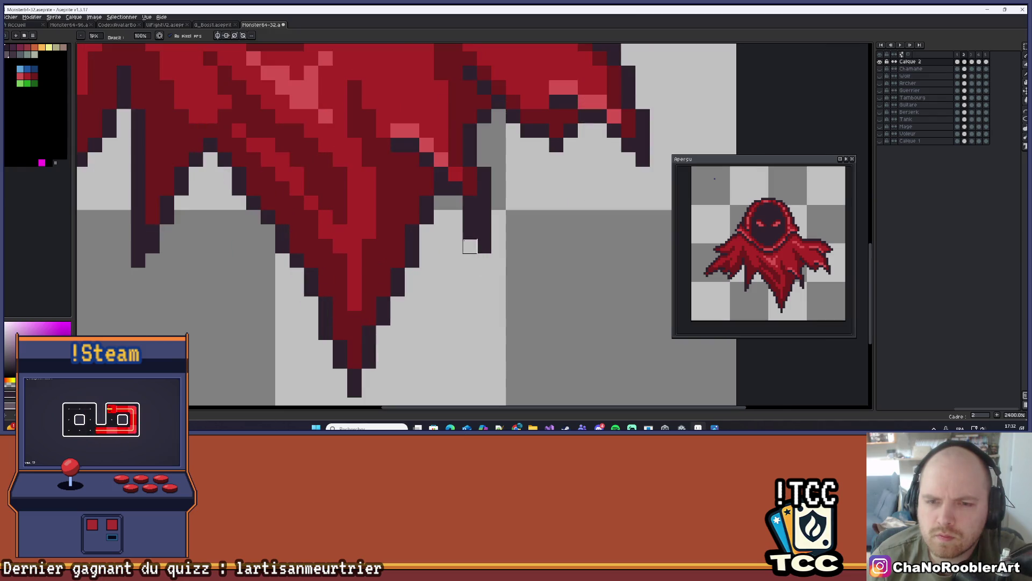
{"action": "scroll", "coordinate": [484, 245], "scroll_direction": "down", "scroll_amount": 1}
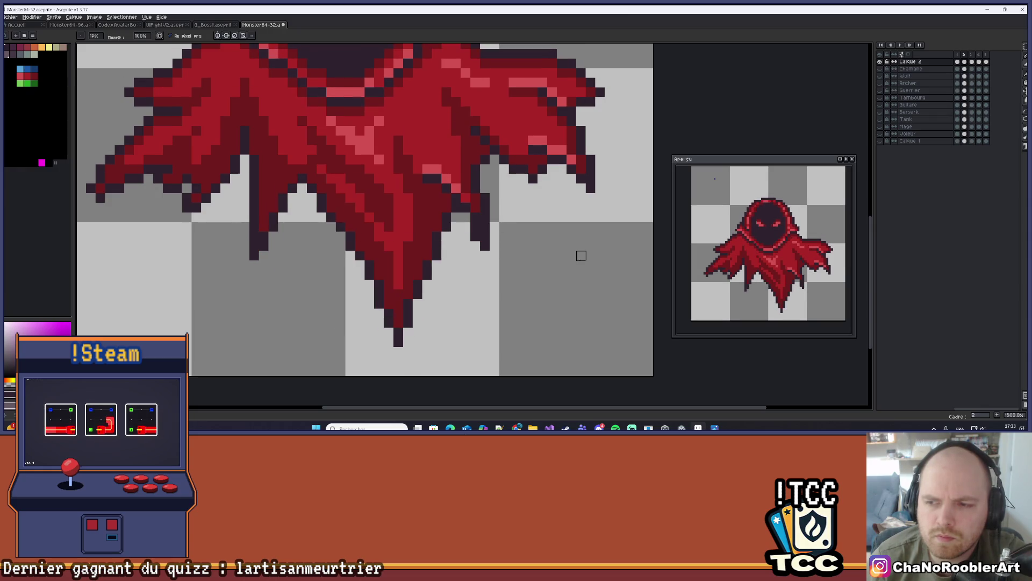
{"action": "scroll", "coordinate": [465, 227], "scroll_direction": "up", "scroll_amount": 1}
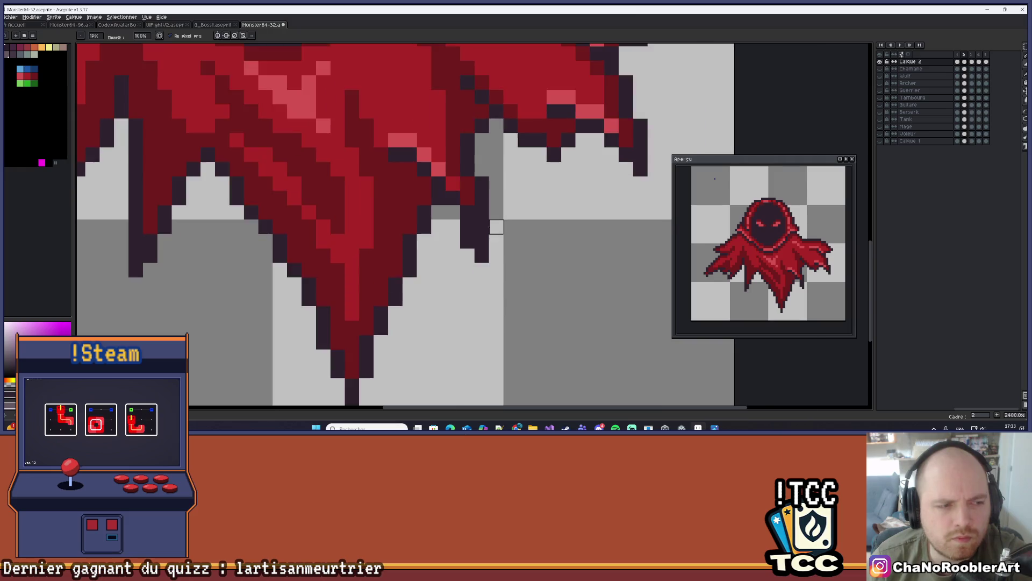
{"action": "scroll", "coordinate": [466, 227], "scroll_direction": "down", "scroll_amount": 1}
{"action": "scroll", "coordinate": [464, 231], "scroll_direction": "up", "scroll_amount": 1}
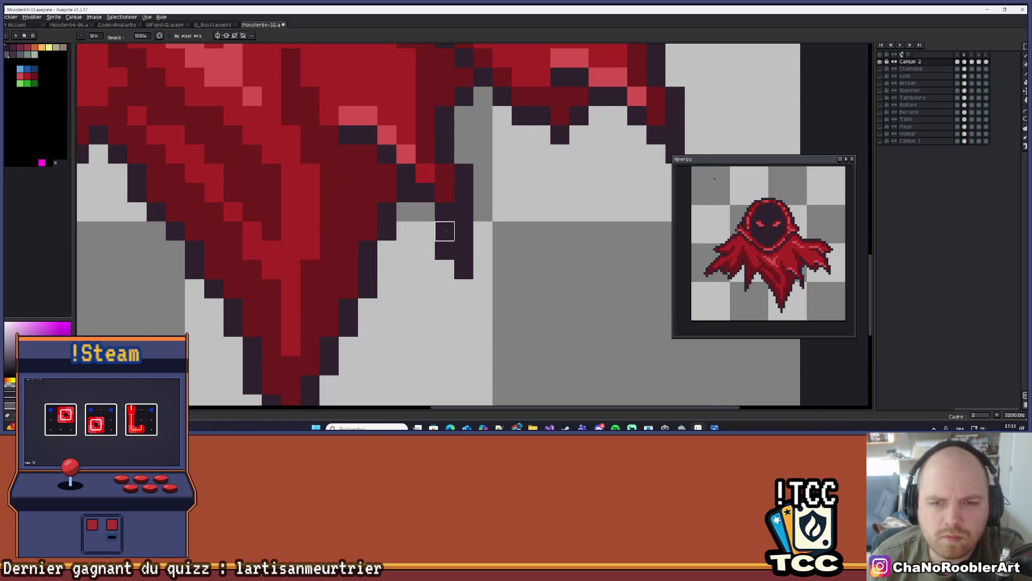
{"action": "left_click", "coordinate": [445, 231]}
{"action": "scroll", "coordinate": [444, 250], "scroll_direction": "down", "scroll_amount": 1}
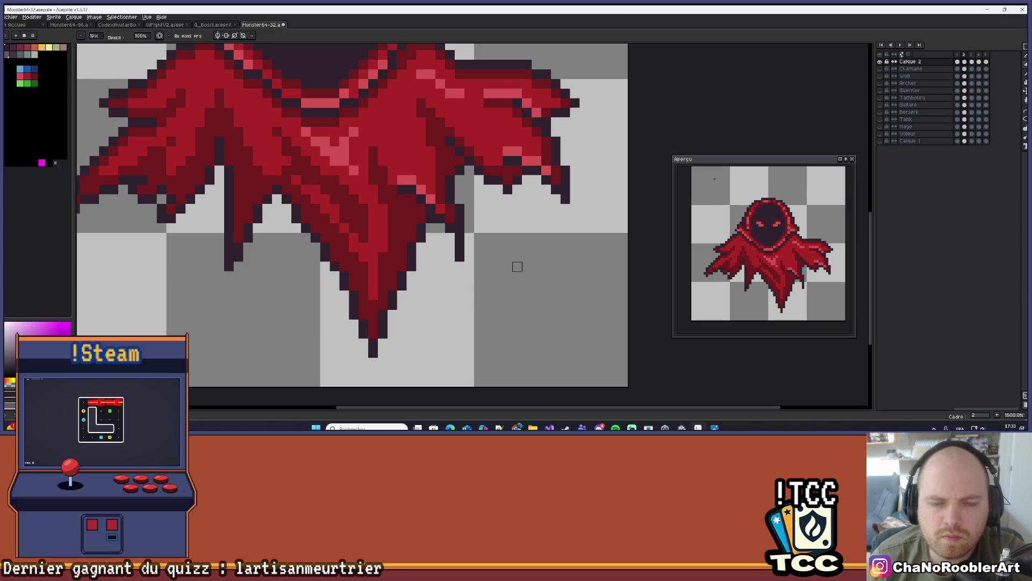
Step back and forth through the animation frames to compare the wraith's poses.
{"action": "key", "text": "Right"}
{"action": "key", "text": "Left"}
{"action": "key", "text": "Right"}
{"action": "key", "text": "Right"}
{"action": "key", "text": "Right"}
{"action": "key", "text": "Right"}
{"action": "key", "text": "Left"}
{"action": "key", "text": "Right"}
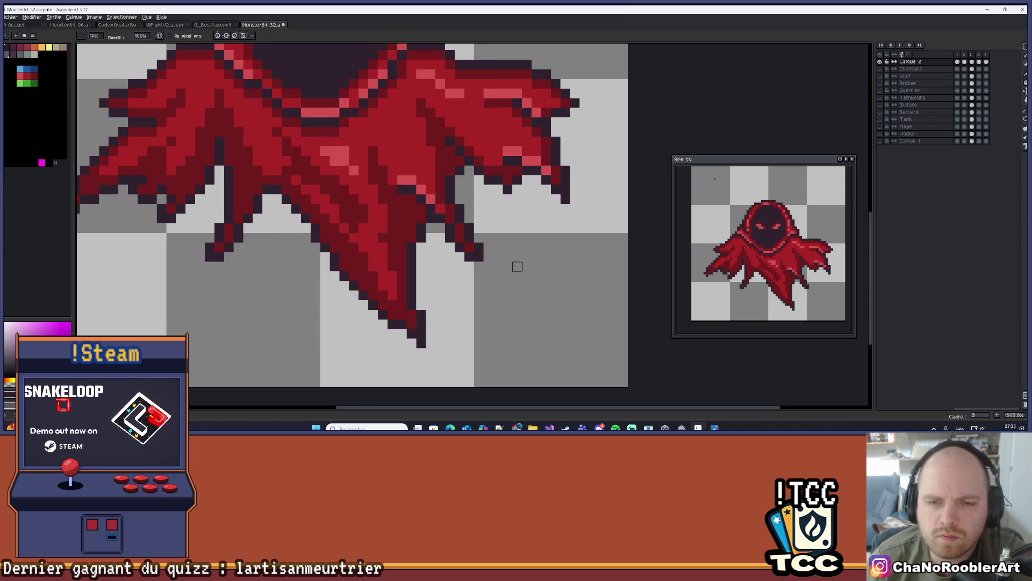
{"action": "scroll", "coordinate": [516, 265], "scroll_direction": "up", "scroll_amount": 2}
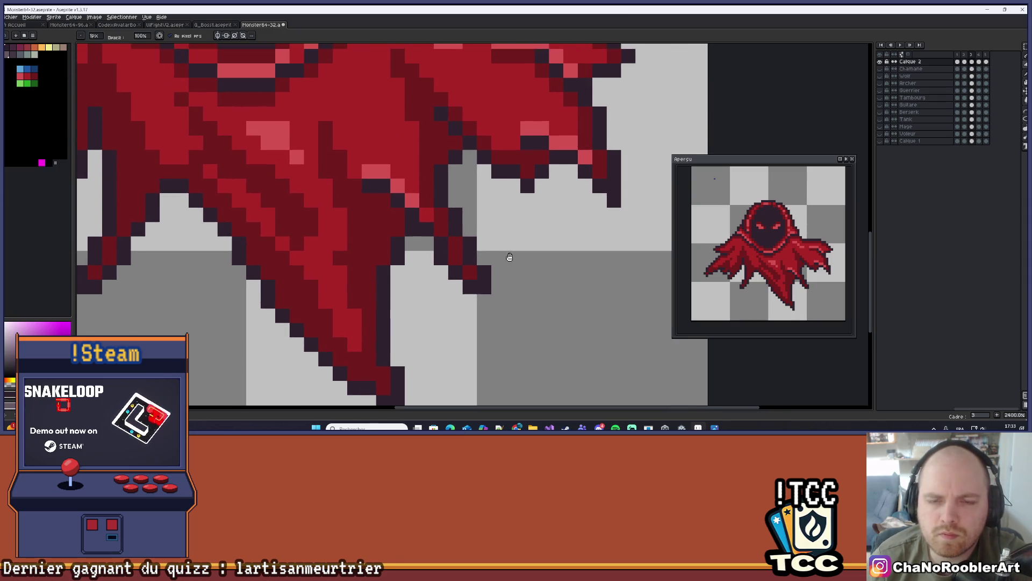
{"action": "left_click_drag", "start_coordinate": [501, 263], "coordinate": [501, 265]}
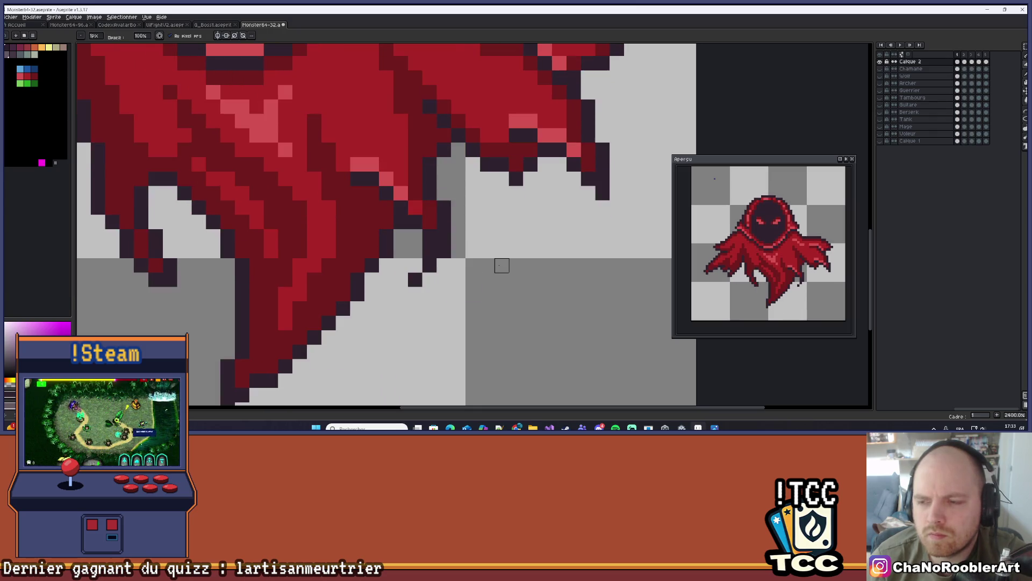
{"action": "scroll", "coordinate": [501, 265], "scroll_direction": "up", "scroll_amount": 2}
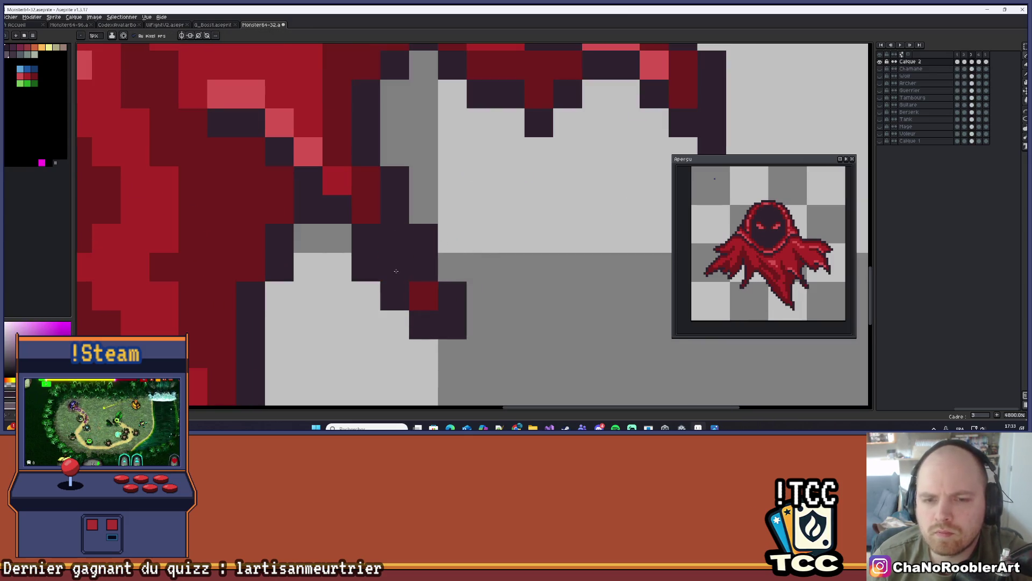
With the eraser selected, zoom out to the whole wraith and play the animation through its frames.
{"action": "key", "text": "e"}
{"action": "scroll", "coordinate": [523, 328], "scroll_direction": "down", "scroll_amount": 3}
{"action": "key", "text": "ctrl"}
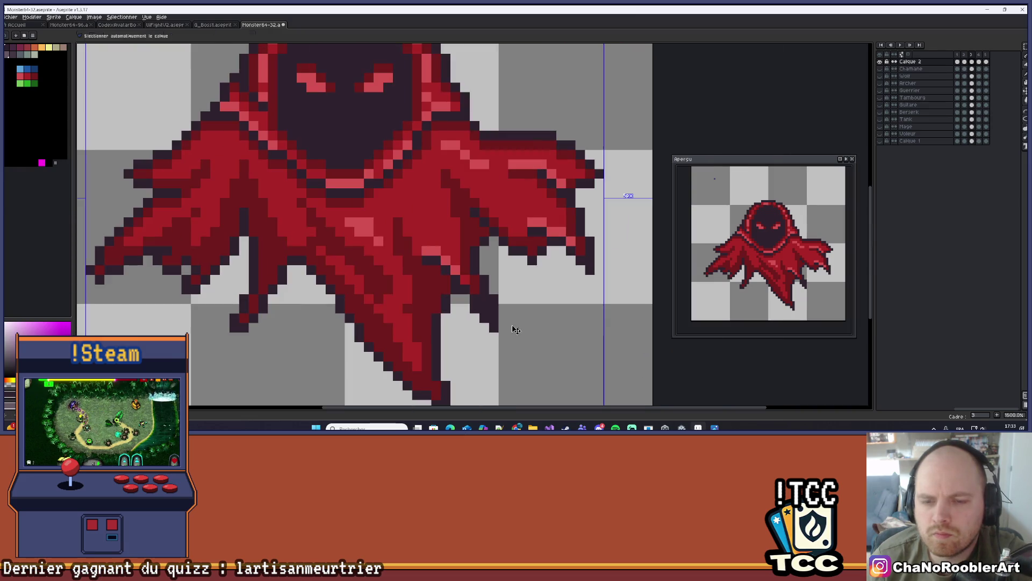
{"action": "scroll", "coordinate": [513, 323], "scroll_direction": "up", "scroll_amount": 2}
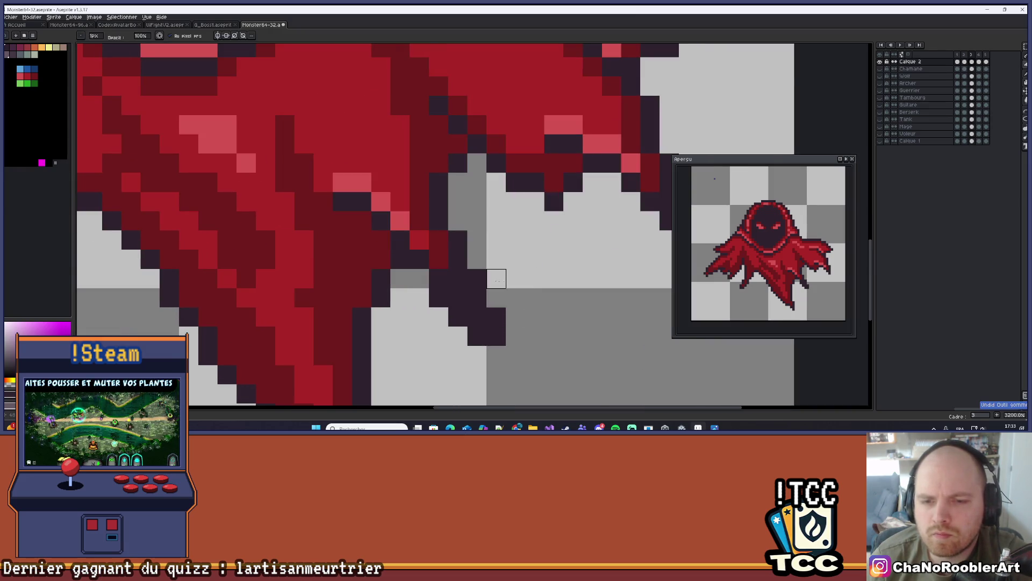
{"action": "scroll", "coordinate": [477, 298], "scroll_direction": "down", "scroll_amount": 3}
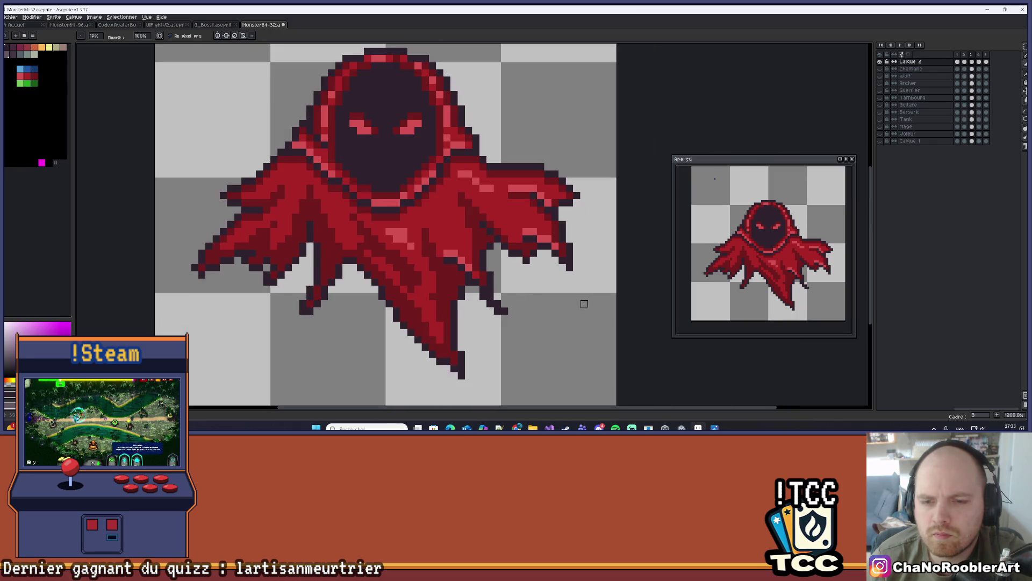
{"action": "key", "text": "Return"}
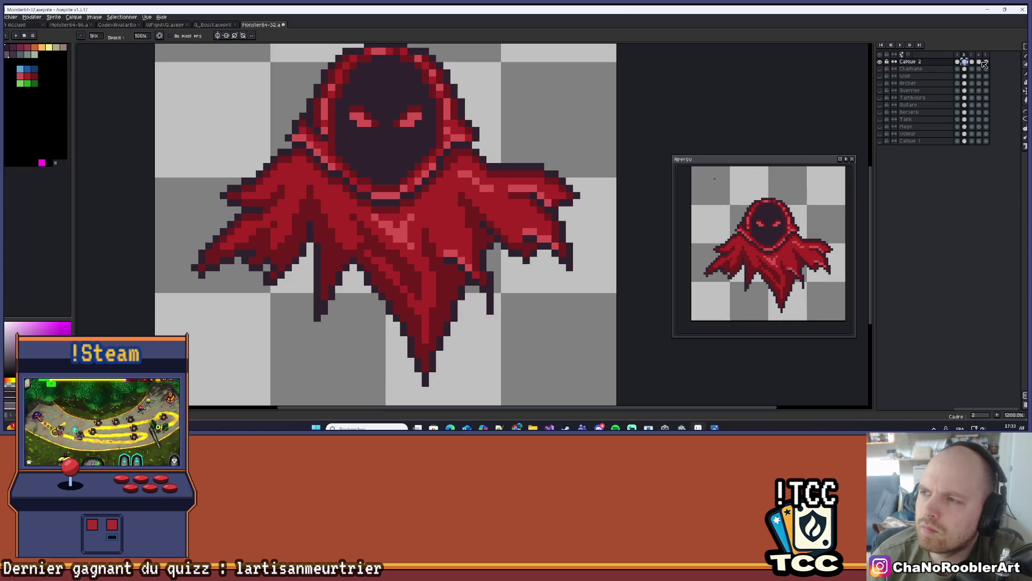
{"action": "scroll", "coordinate": [573, 129], "scroll_direction": "down", "scroll_amount": 6}
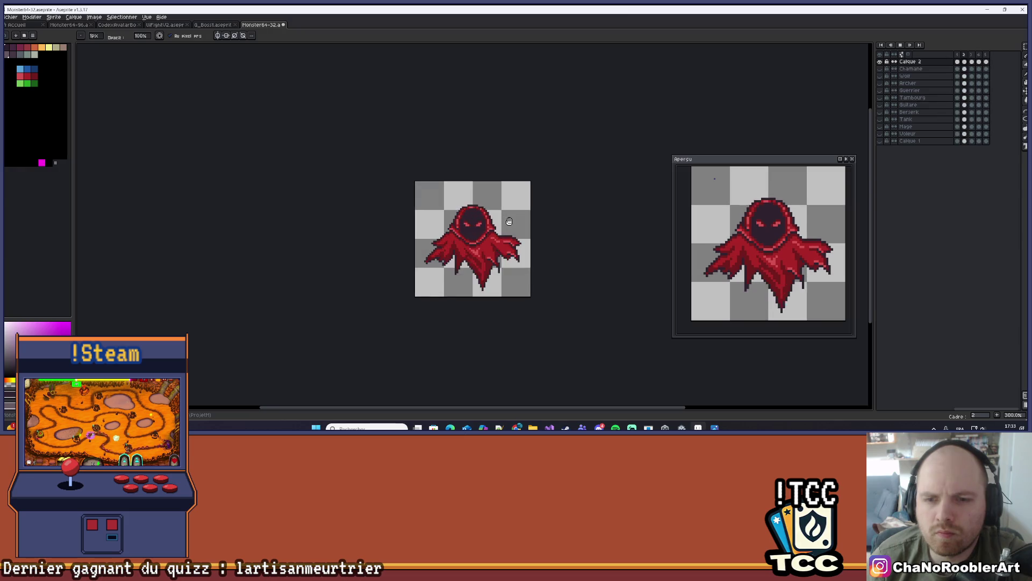
{"action": "scroll", "coordinate": [509, 221], "scroll_direction": "up", "scroll_amount": 2}
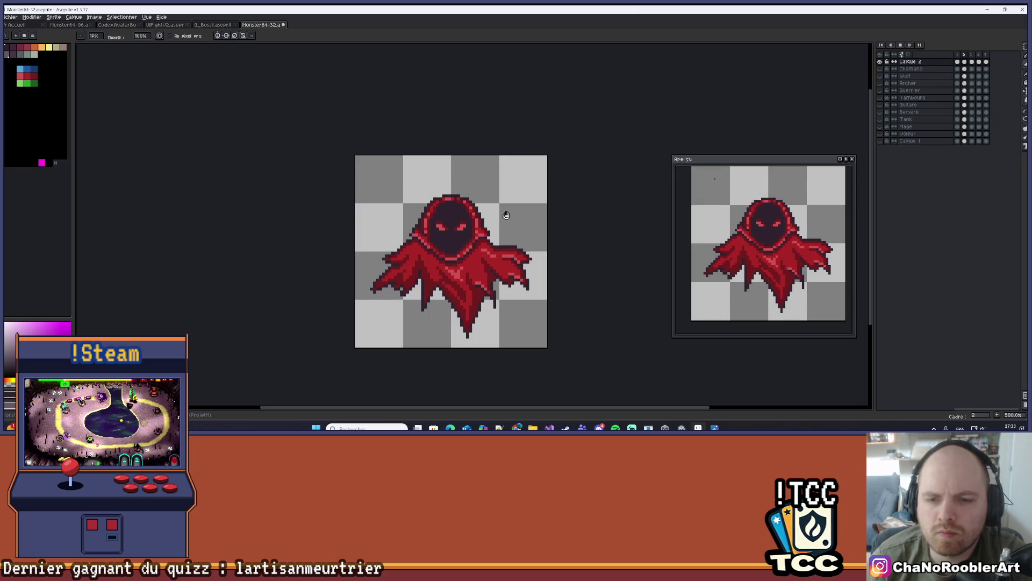
{"action": "scroll", "coordinate": [507, 215], "scroll_direction": "down", "scroll_amount": 1}
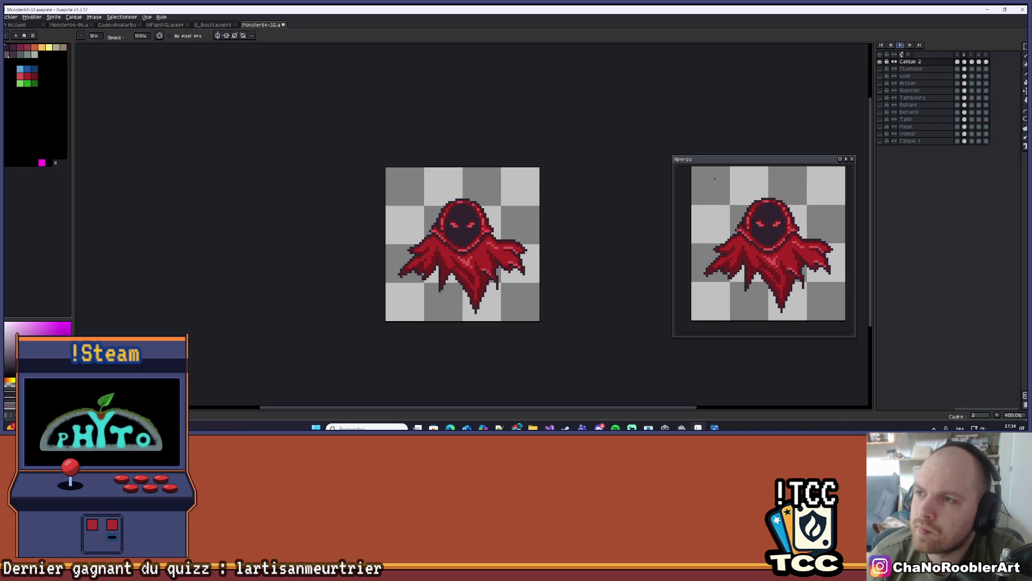
Zoom into the cape's tail and draw a straight dark outline down its edge, then undo it.
{"action": "scroll", "coordinate": [492, 293], "scroll_direction": "up", "scroll_amount": 5}
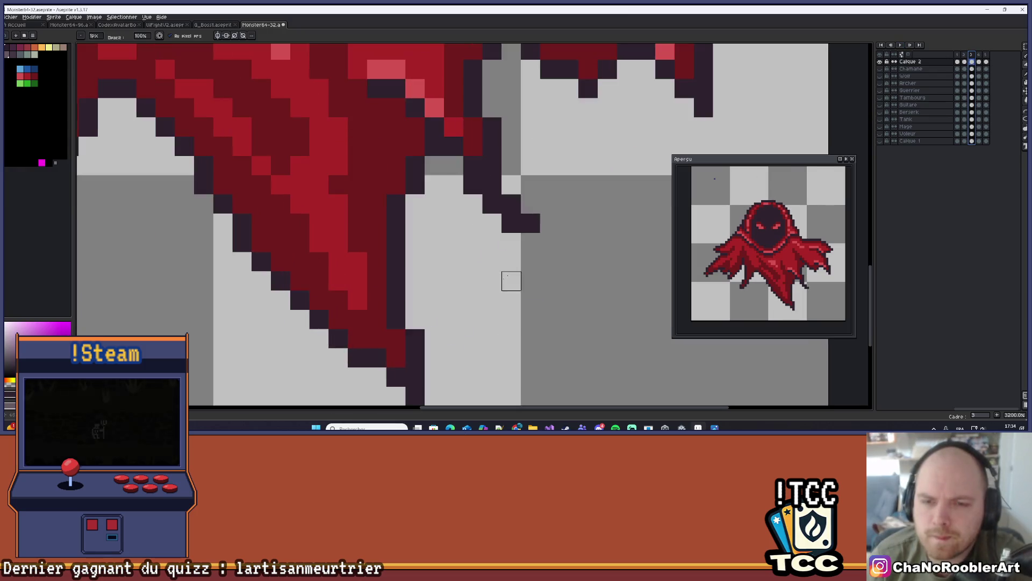
{"action": "scroll", "coordinate": [511, 349], "scroll_direction": "up", "scroll_amount": 2}
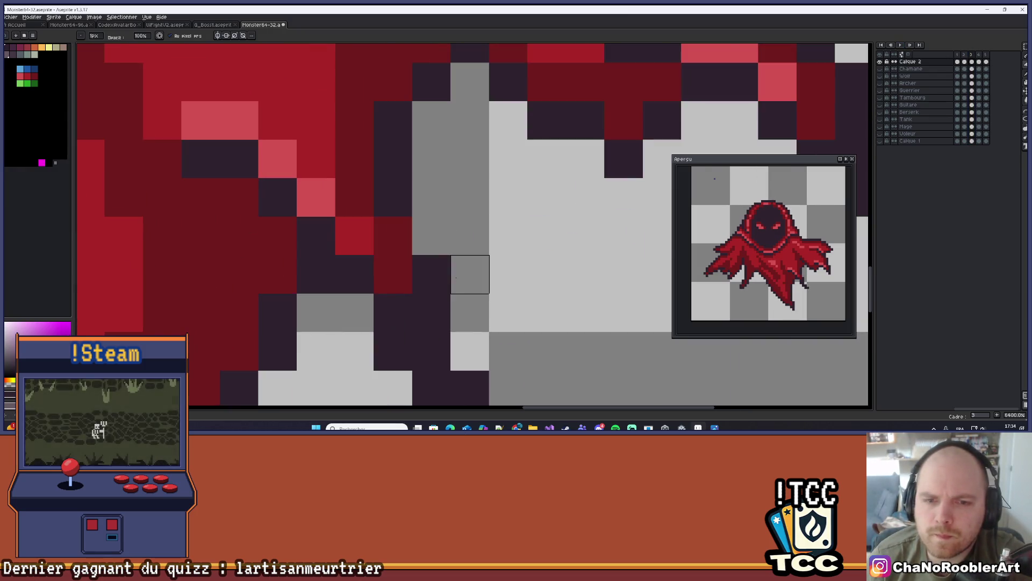
{"action": "scroll", "coordinate": [470, 274], "scroll_direction": "down", "scroll_amount": 5}
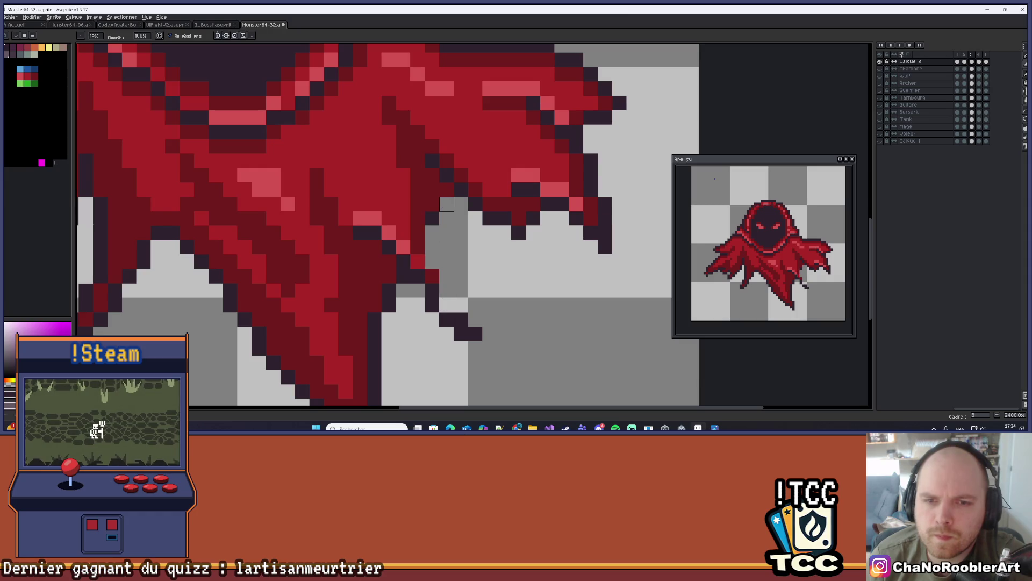
{"action": "scroll", "coordinate": [447, 203], "scroll_direction": "up", "scroll_amount": 1}
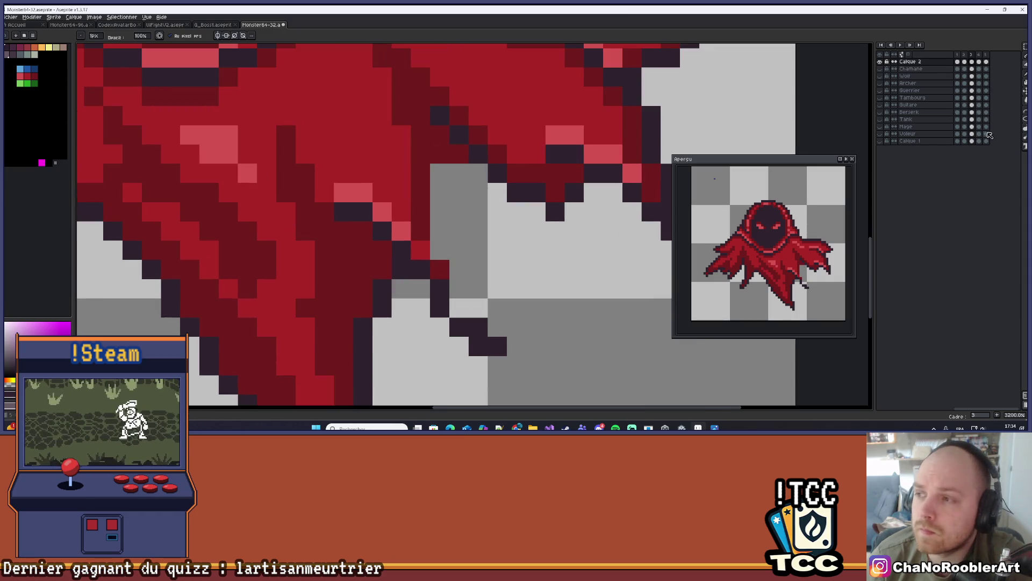
{"action": "left_click_drag", "start_coordinate": [464, 171], "coordinate": [516, 155]}
{"action": "left_click", "coordinate": [511, 158]}
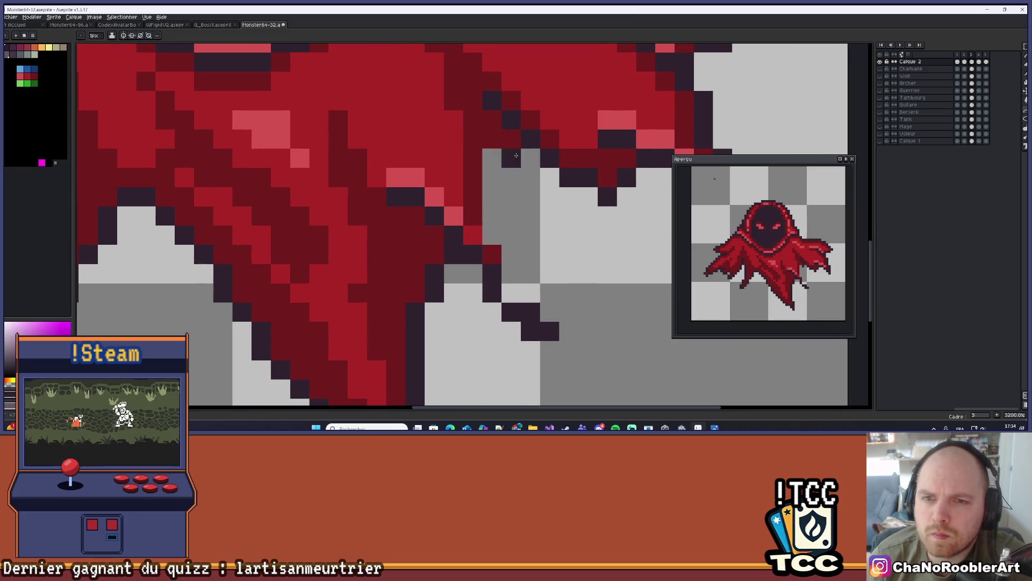
{"action": "left_click", "coordinate": [492, 275], "text": "shift"}
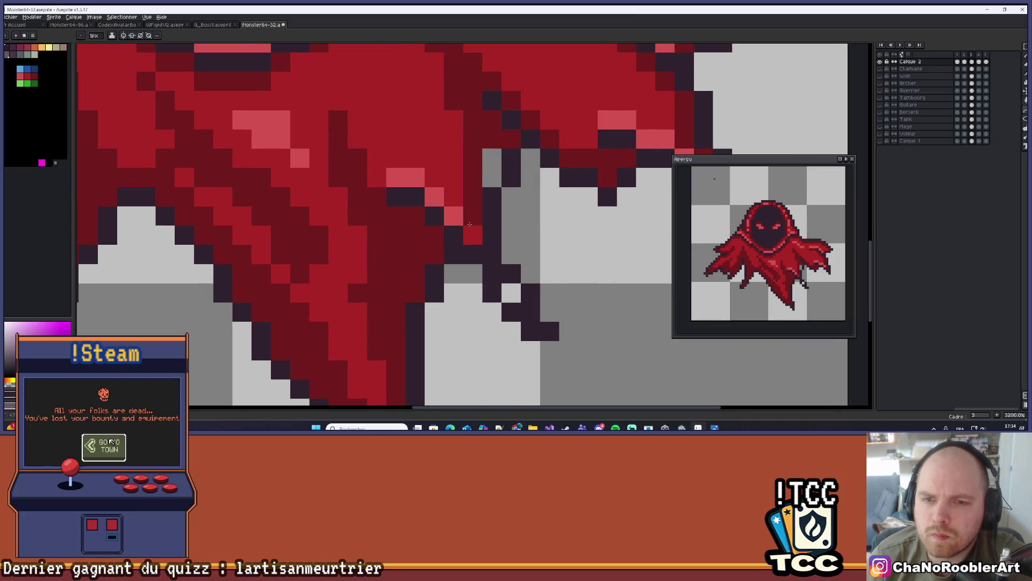
{"action": "key", "text": "ctrl+z"}
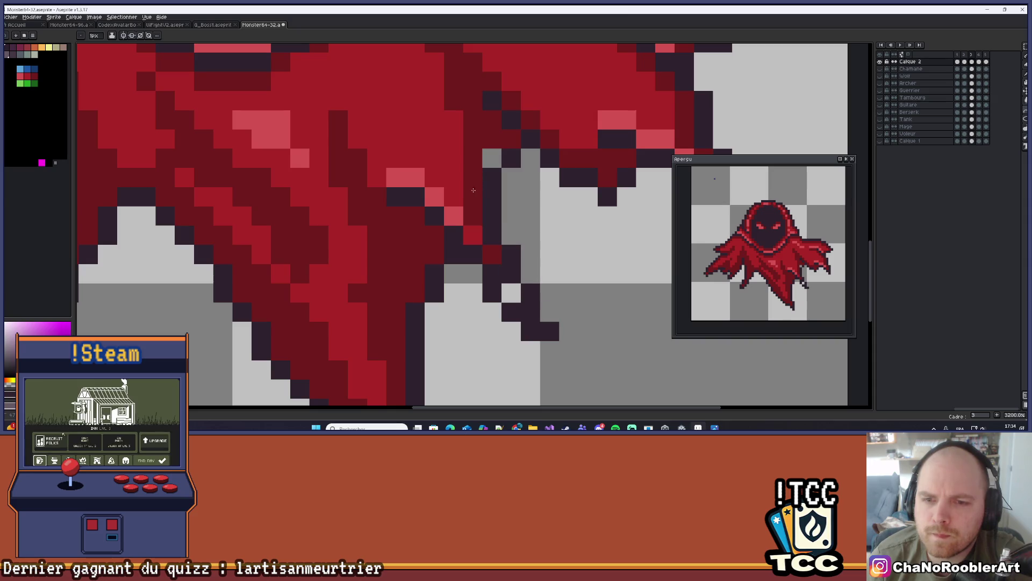
Pick the maroon cloak colour, recolour outline pixels, and redraw the outline lower down the tail.
{"action": "left_click", "coordinate": [488, 249], "text": "alt"}
{"action": "left_click_drag", "start_coordinate": [511, 290], "coordinate": [492, 215]}
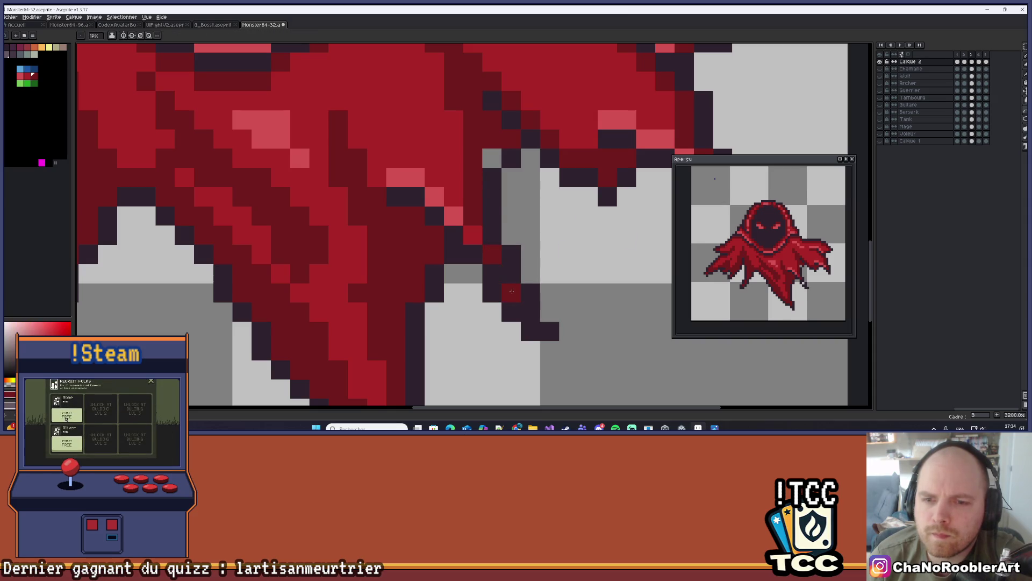
{"action": "left_click", "coordinate": [516, 295], "text": "shift"}
{"action": "scroll", "coordinate": [484, 159], "scroll_direction": "down", "scroll_amount": 4}
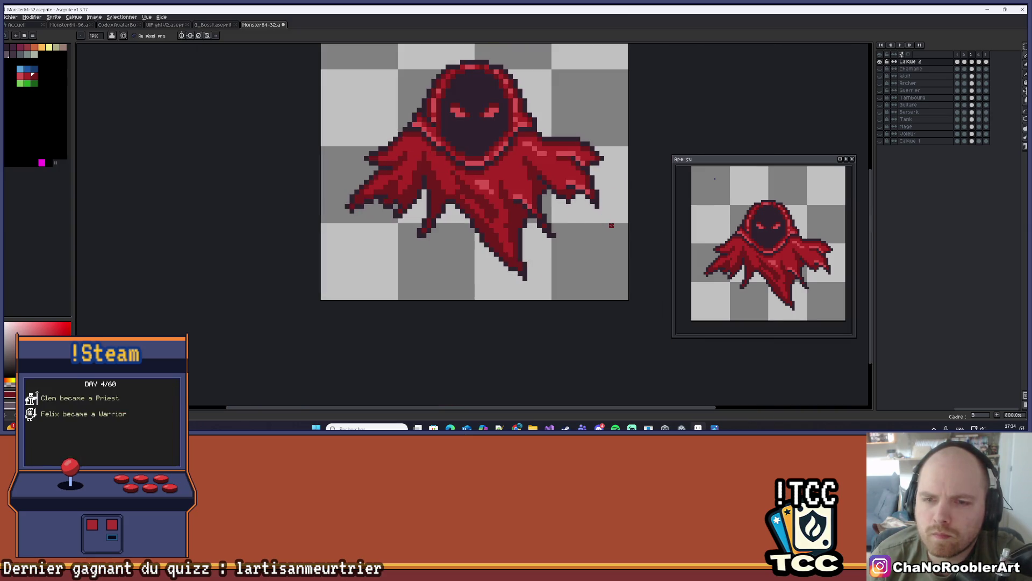
{"action": "key", "text": "Return"}
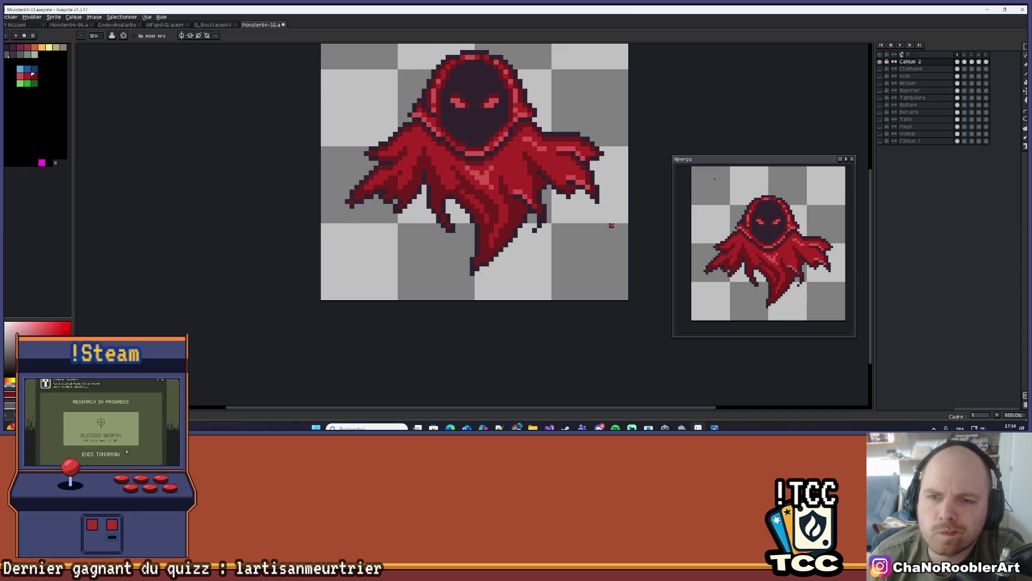
{"action": "scroll", "coordinate": [612, 225], "scroll_direction": "down", "scroll_amount": 1}
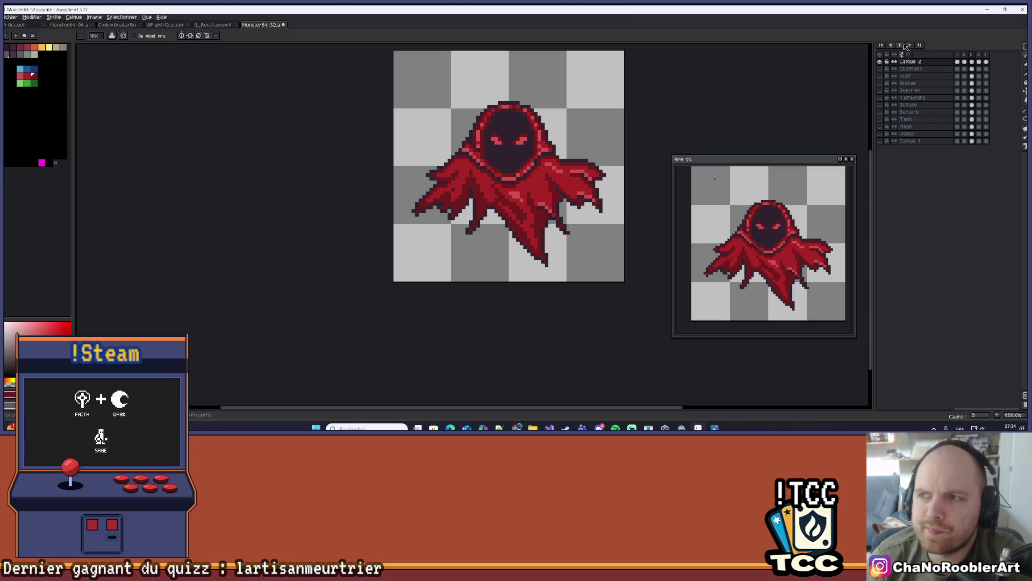
{"action": "left_click_drag", "start_coordinate": [627, 130], "coordinate": [584, 163]}
{"action": "scroll", "coordinate": [585, 163], "scroll_direction": "down", "scroll_amount": 3}
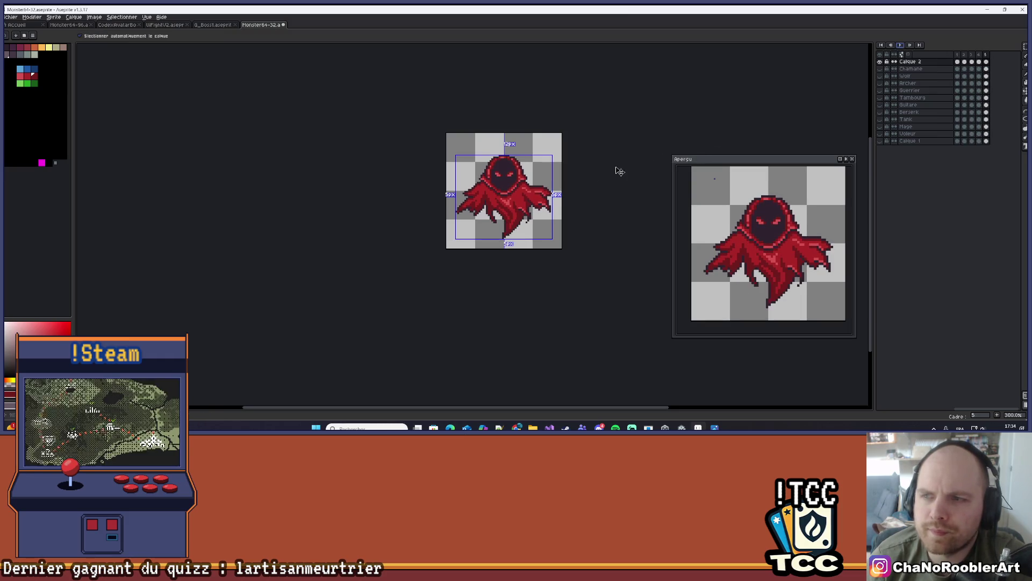
{"action": "key", "text": "ctrl+z"}
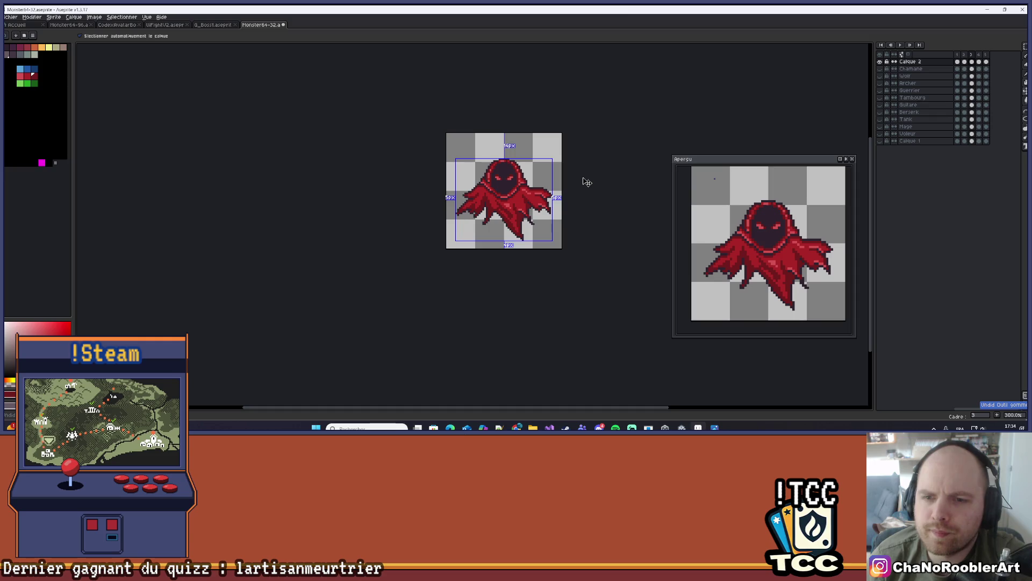
{"action": "key", "text": "ctrl+z"}
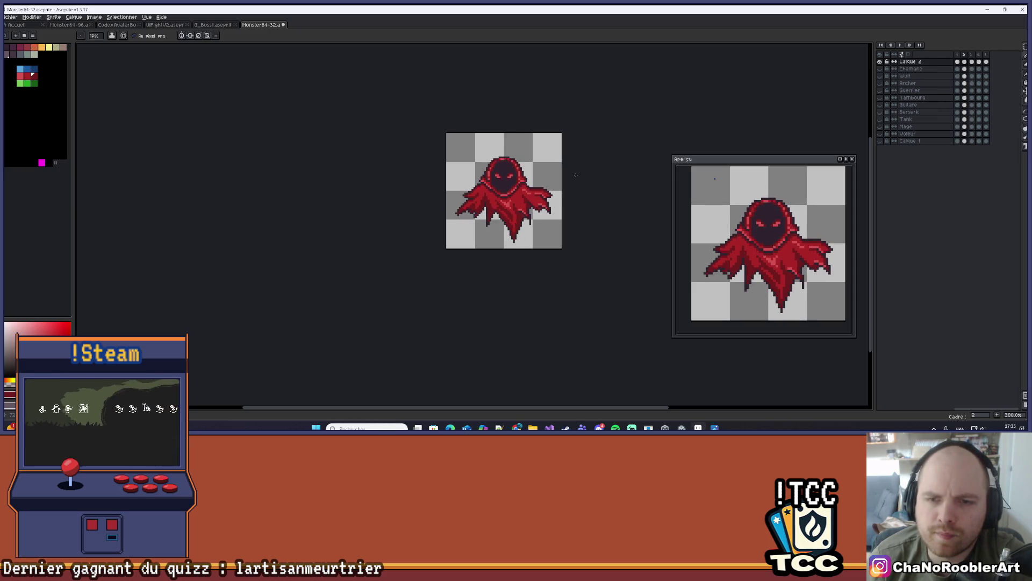
{"action": "scroll", "coordinate": [511, 185], "scroll_direction": "up", "scroll_amount": 4}
{"action": "scroll", "coordinate": [511, 184], "scroll_direction": "up", "scroll_amount": 3}
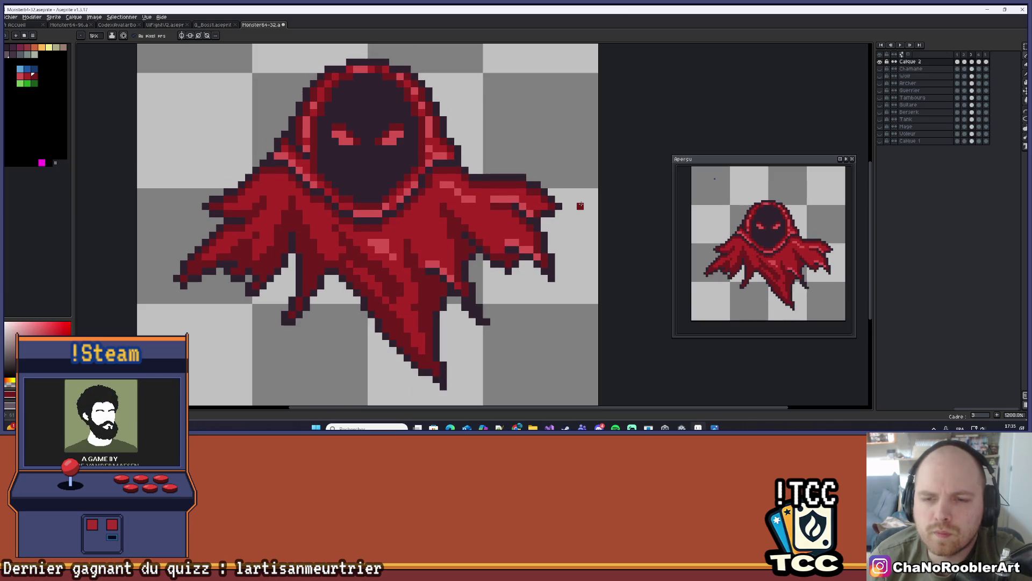
{"action": "scroll", "coordinate": [491, 208], "scroll_direction": "down", "scroll_amount": 4}
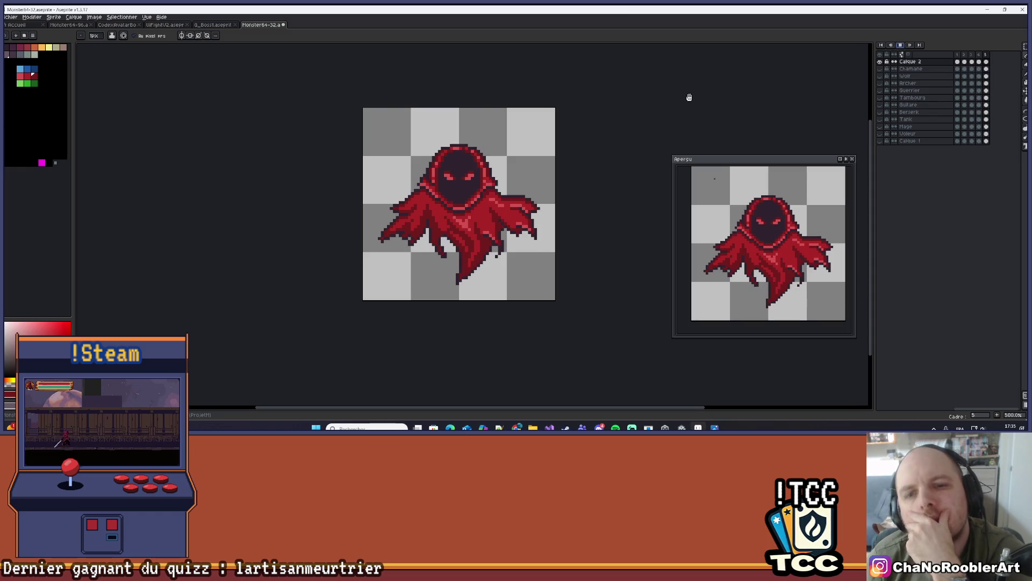
{"action": "scroll", "coordinate": [575, 146], "scroll_direction": "down", "scroll_amount": 2}
{"action": "mouse_move", "coordinate": [554, 176]}
{"action": "left_mouse_down"}
{"action": "mouse_move", "coordinate": [511, 237]}
{"action": "mouse_move", "coordinate": [488, 243]}
{"action": "left_mouse_up"}
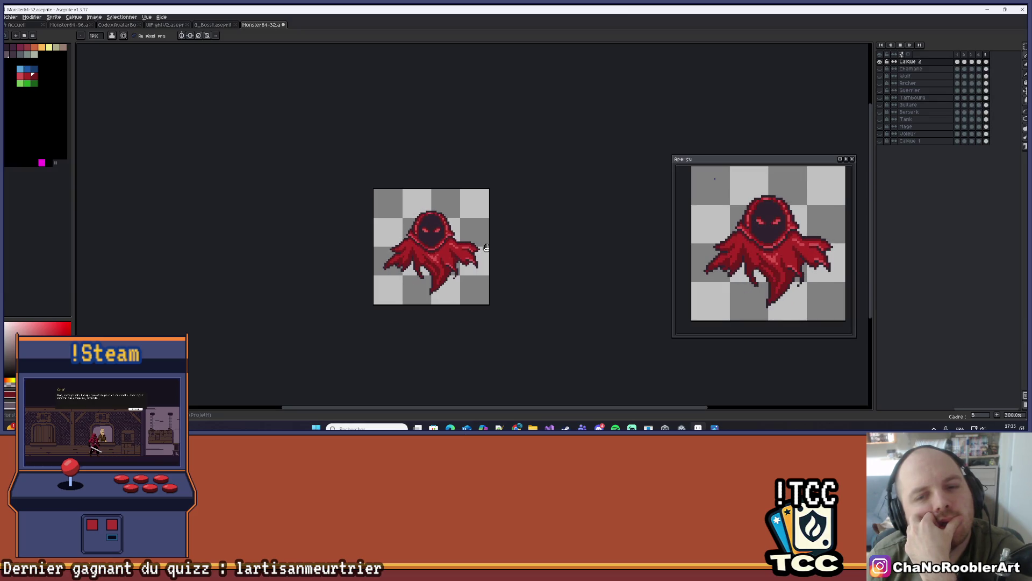
{"action": "scroll", "coordinate": [486, 247], "scroll_direction": "up", "scroll_amount": 7}
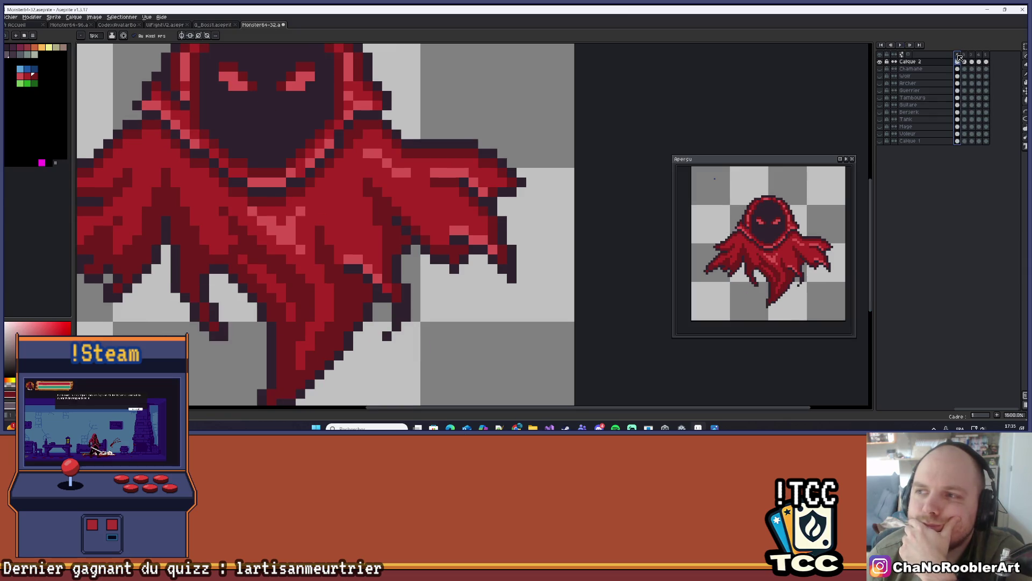
Go to frame 2, zoom in, and paint a dark pixel beside the cloak's right tip.
{"action": "key", "text": "4"}
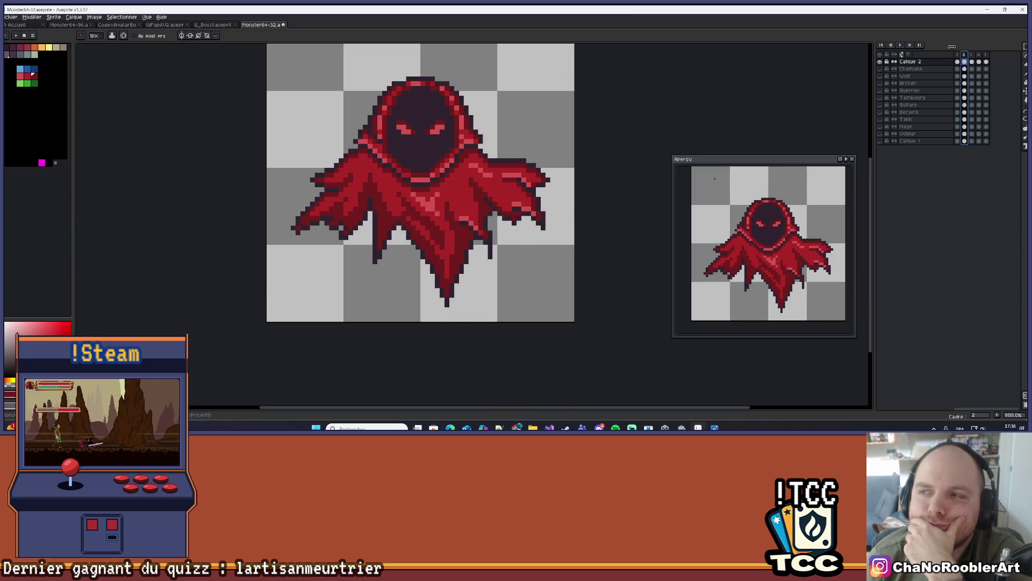
{"action": "left_click", "coordinate": [959, 55]}
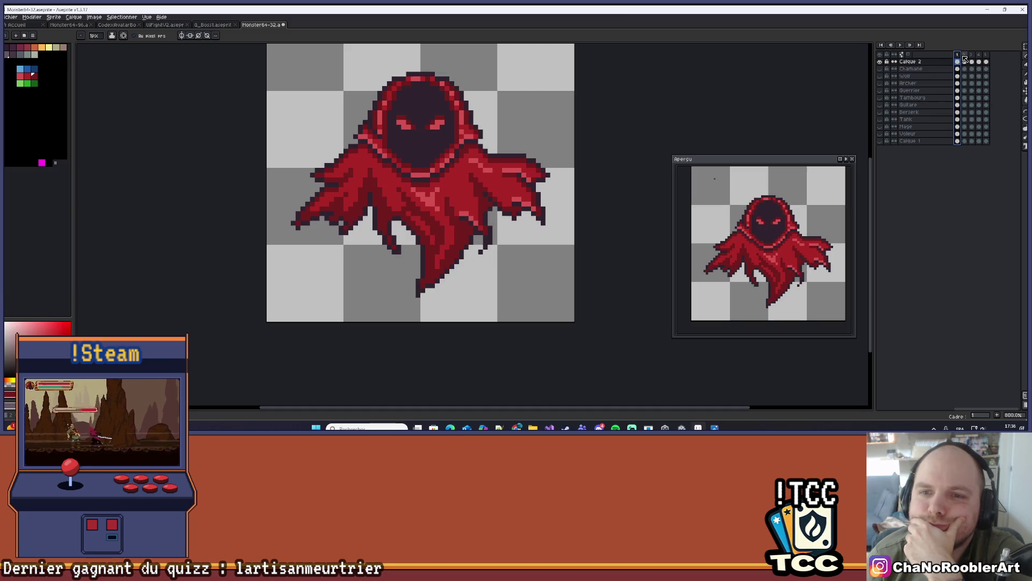
{"action": "left_click", "coordinate": [965, 59]}
{"action": "scroll", "coordinate": [551, 234], "scroll_direction": "up", "scroll_amount": 3}
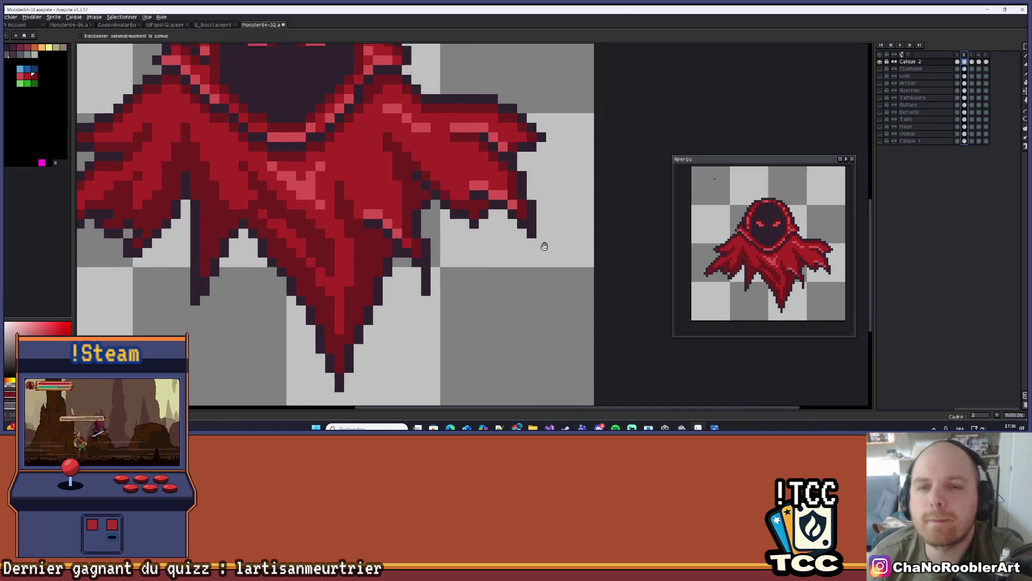
{"action": "scroll", "coordinate": [514, 283], "scroll_direction": "up", "scroll_amount": 2}
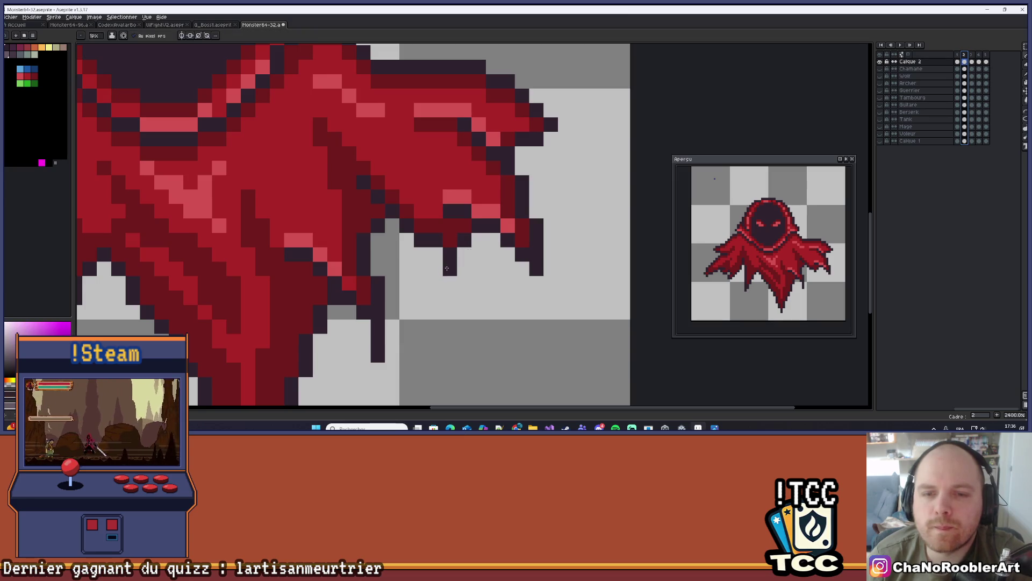
{"action": "left_click", "coordinate": [464, 283]}
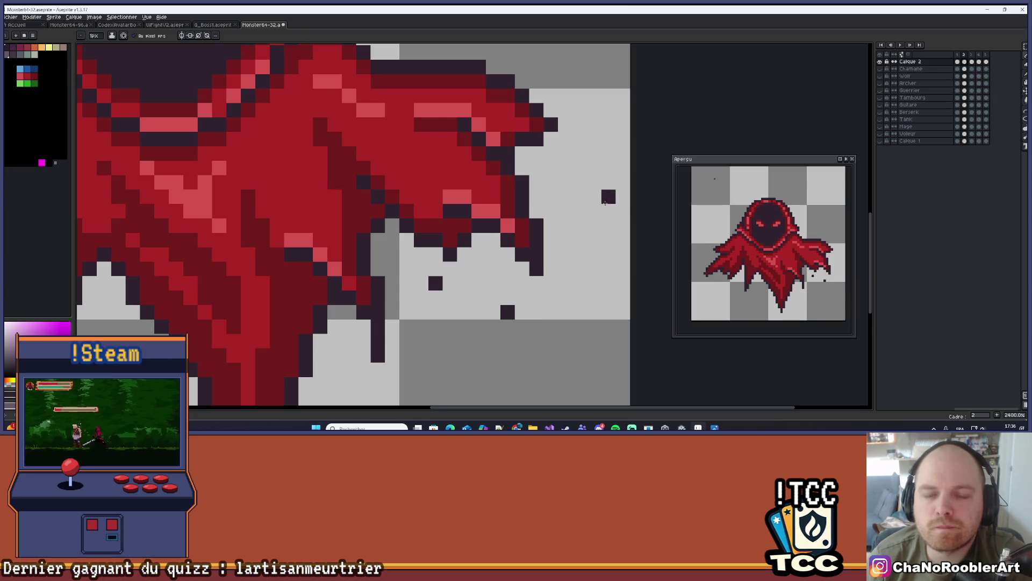
{"action": "scroll", "coordinate": [607, 199], "scroll_direction": "down", "scroll_amount": 3}
{"action": "scroll", "coordinate": [563, 222], "scroll_direction": "up", "scroll_amount": 3}
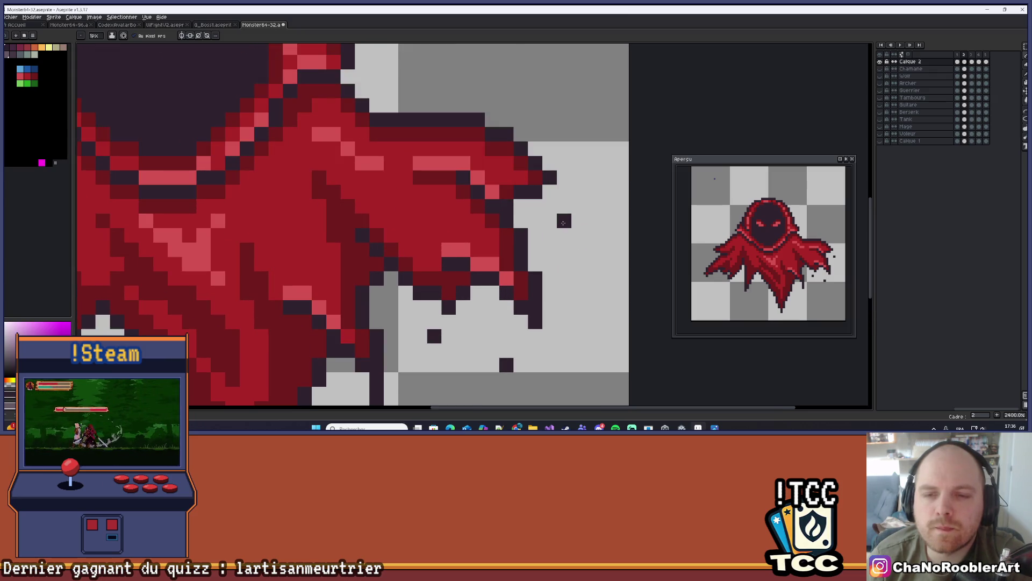
{"action": "scroll", "coordinate": [563, 222], "scroll_direction": "down", "scroll_amount": 3}
{"action": "scroll", "coordinate": [504, 284], "scroll_direction": "up", "scroll_amount": 3}
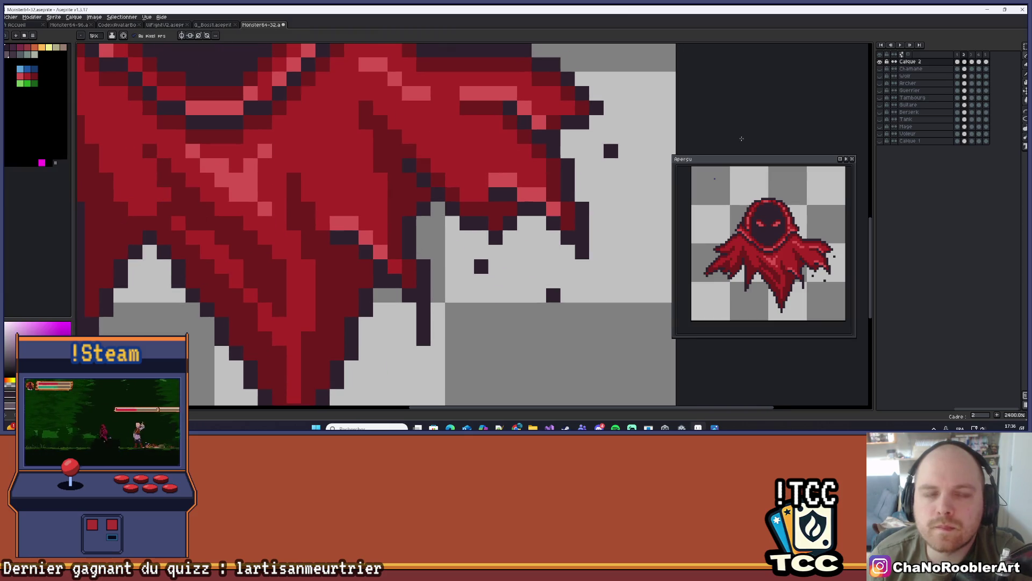
Draw two dark diagonal strands hanging off the cloak's right tip with the Line tool.
{"action": "left_click", "coordinate": [1025, 110]}
{"action": "left_click", "coordinate": [1017, 109]}
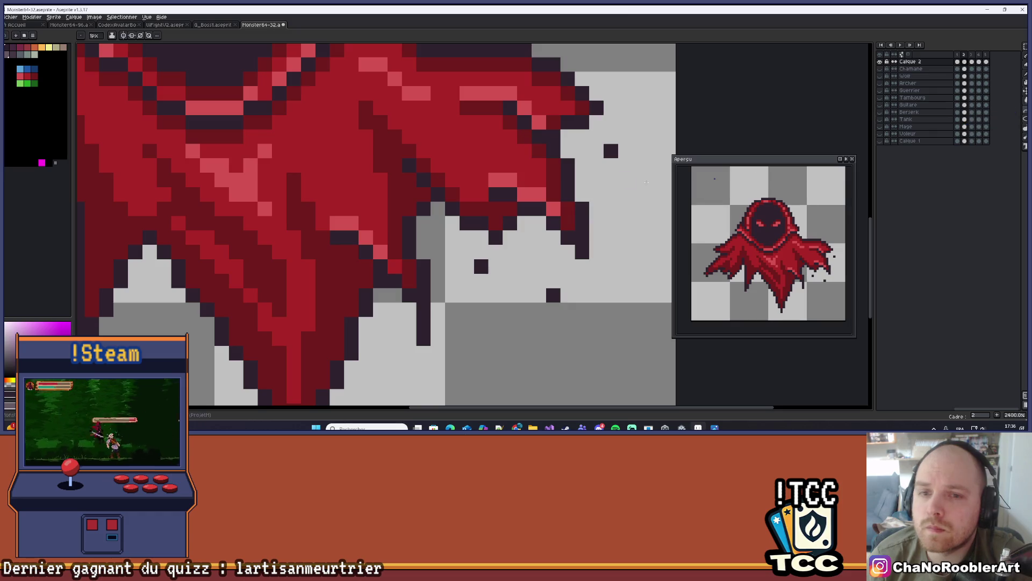
{"action": "left_click_drag", "start_coordinate": [412, 165], "coordinate": [484, 263]}
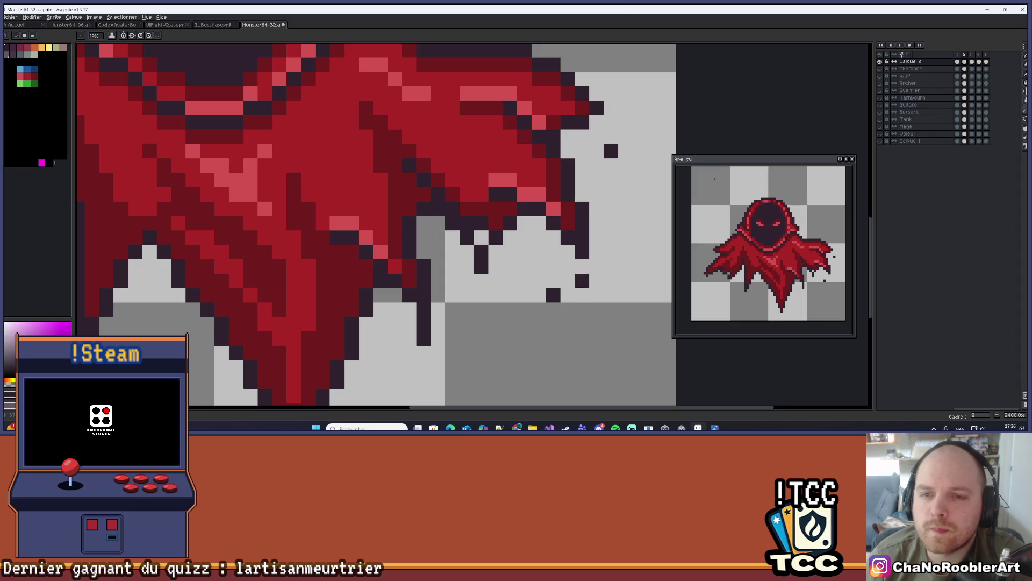
{"action": "mouse_move", "coordinate": [495, 196]}
{"action": "left_mouse_down"}
{"action": "mouse_move", "coordinate": [569, 271]}
{"action": "mouse_move", "coordinate": [549, 296]}
{"action": "left_mouse_up"}
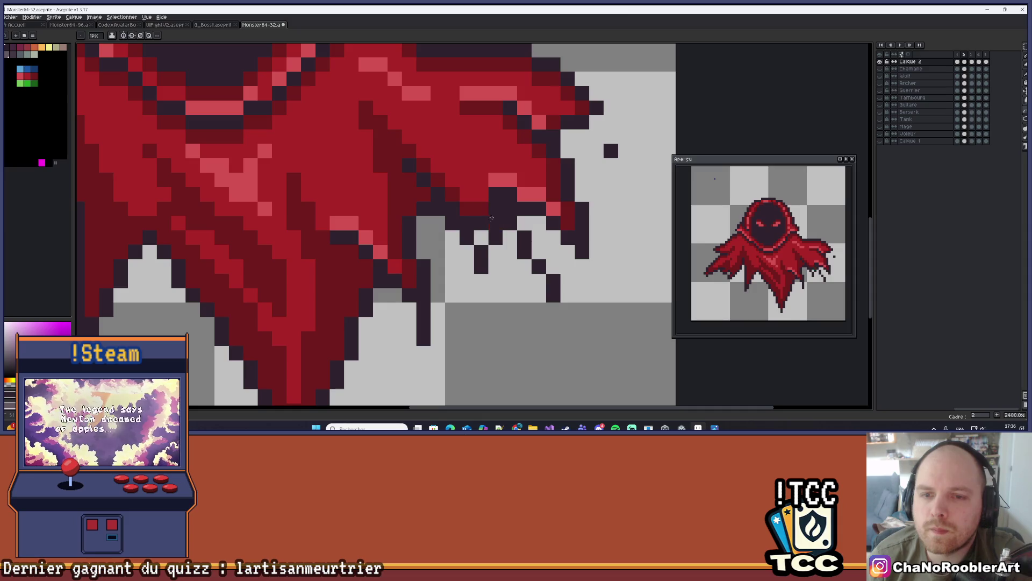
{"action": "scroll", "coordinate": [484, 263], "scroll_direction": "down", "scroll_amount": 3}
{"action": "scroll", "coordinate": [516, 197], "scroll_direction": "up", "scroll_amount": 3}
Pick a red drawing colour and erase stray dark pixels near the cloak's right wing.
{"action": "key", "text": "b"}
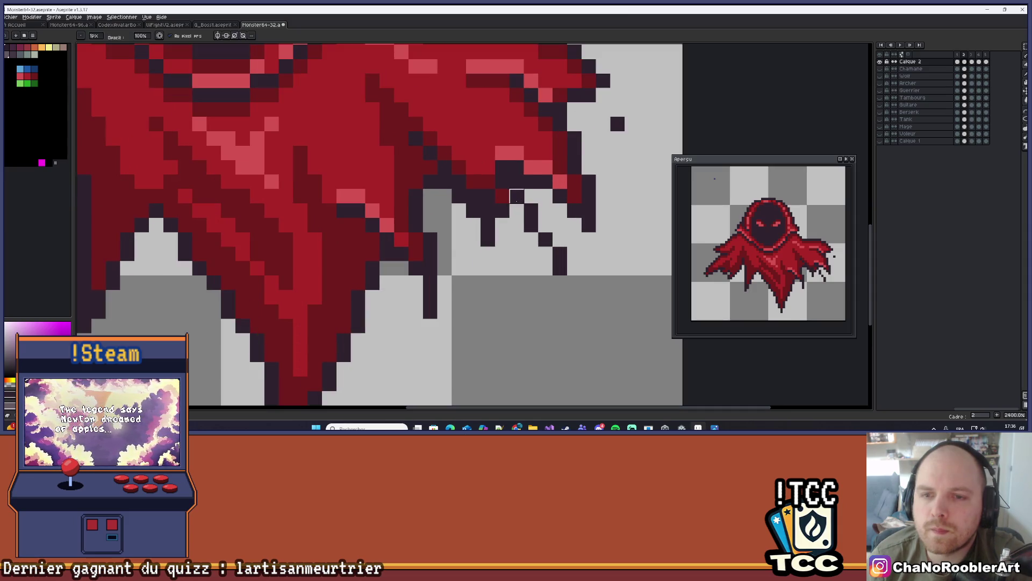
{"action": "scroll", "coordinate": [546, 181], "scroll_direction": "down", "scroll_amount": 3}
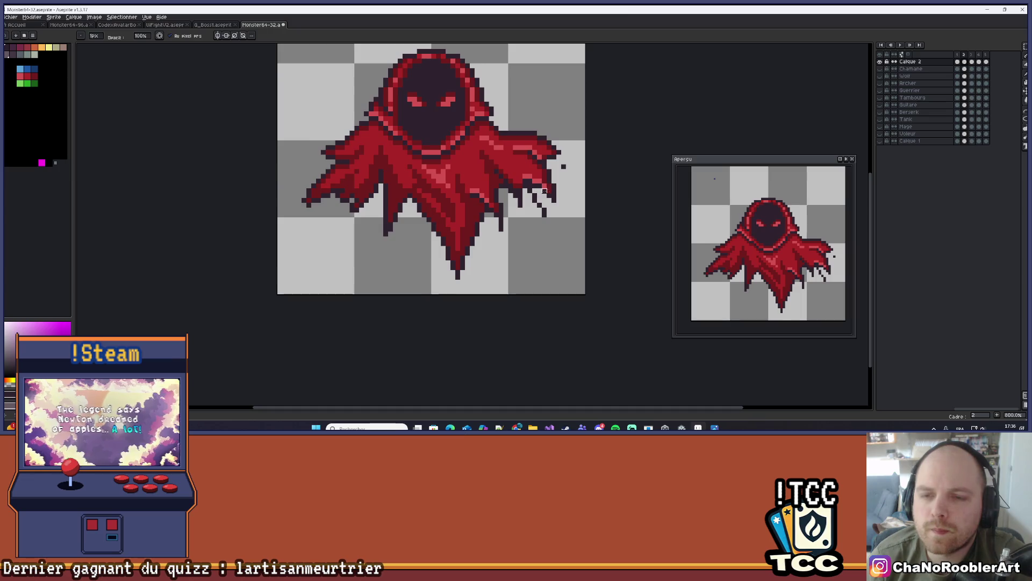
{"action": "scroll", "coordinate": [506, 183], "scroll_direction": "up", "scroll_amount": 1}
{"action": "scroll", "coordinate": [506, 183], "scroll_direction": "up", "scroll_amount": 1}
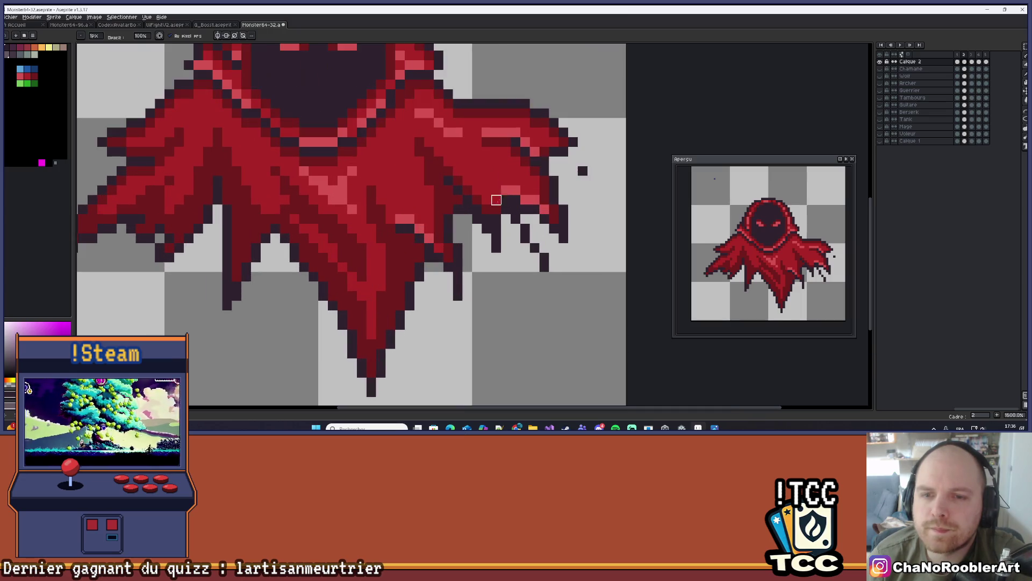
{"action": "left_click", "coordinate": [486, 219], "text": "alt"}
{"action": "key", "text": "e"}
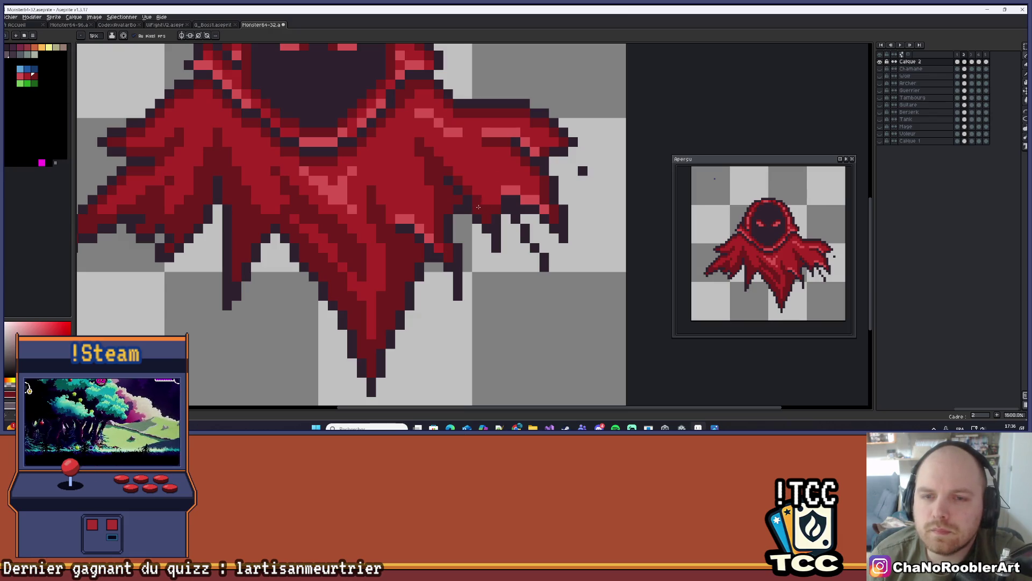
{"action": "scroll", "coordinate": [489, 187], "scroll_direction": "down", "scroll_amount": 5}
{"action": "scroll", "coordinate": [506, 179], "scroll_direction": "up", "scroll_amount": 2}
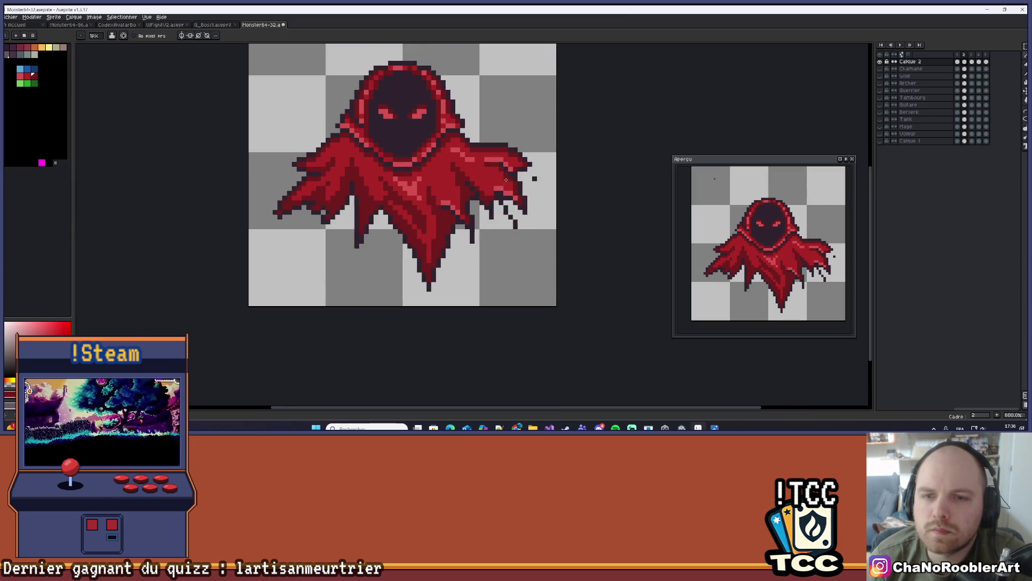
{"action": "scroll", "coordinate": [510, 176], "scroll_direction": "up", "scroll_amount": 3}
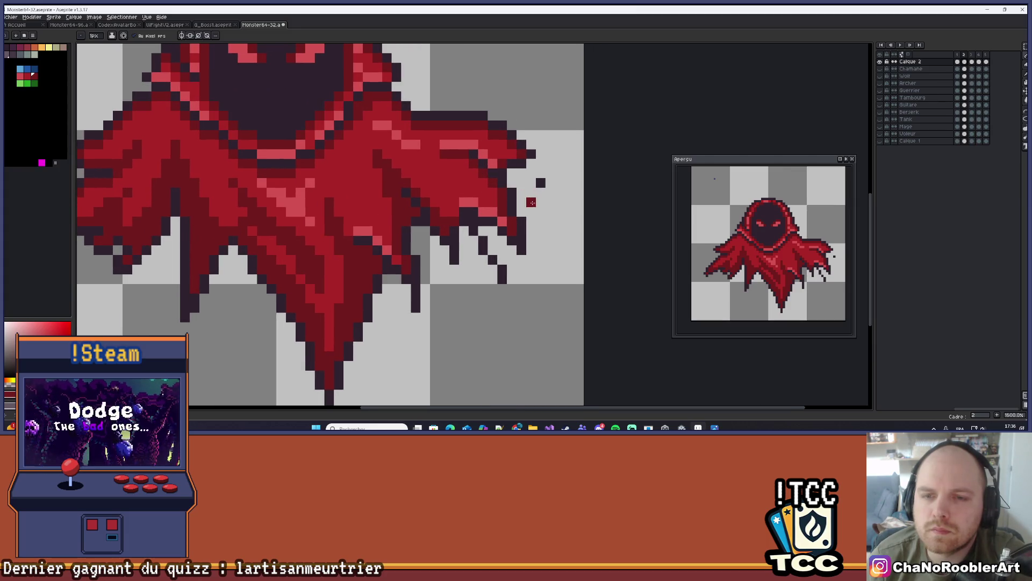
{"action": "left_click", "coordinate": [1025, 111]}
{"action": "key", "text": "e"}
{"action": "left_click_drag", "start_coordinate": [532, 226], "coordinate": [509, 218]}
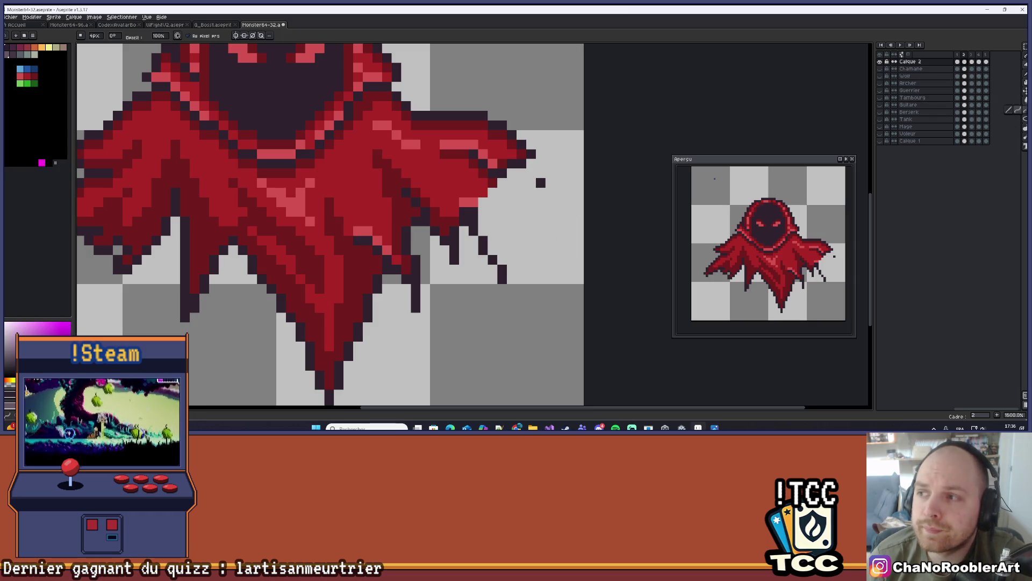
Extend dark drip strands down from the cloak, undo, and redraw dark pixels at the right tip.
{"action": "key", "text": "b"}
{"action": "mouse_move", "coordinate": [505, 214]}
{"action": "left_mouse_down"}
{"action": "mouse_move", "coordinate": [504, 276]}
{"action": "mouse_move", "coordinate": [503, 235]}
{"action": "left_mouse_up"}
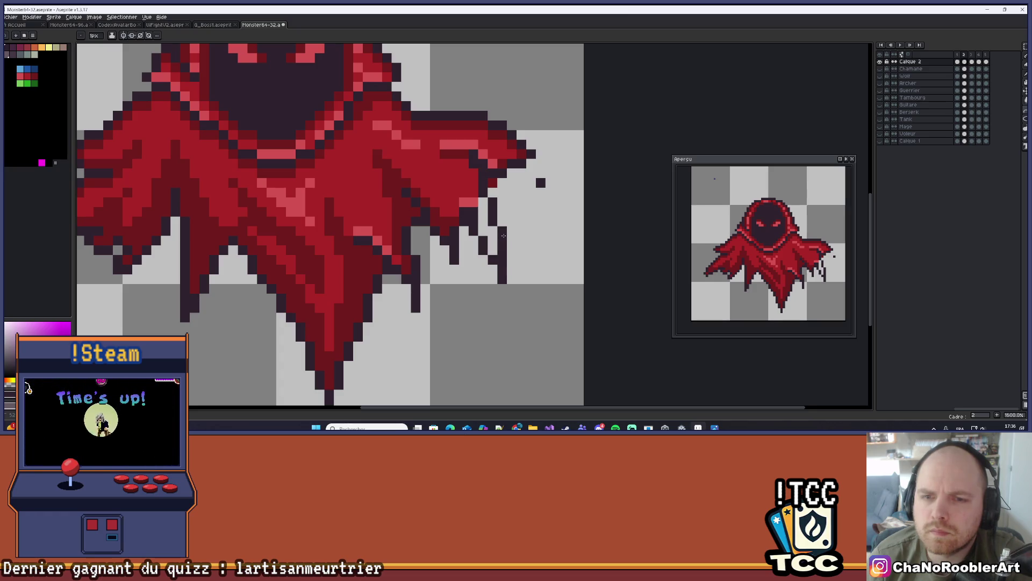
{"action": "scroll", "coordinate": [532, 211], "scroll_direction": "up", "scroll_amount": 1}
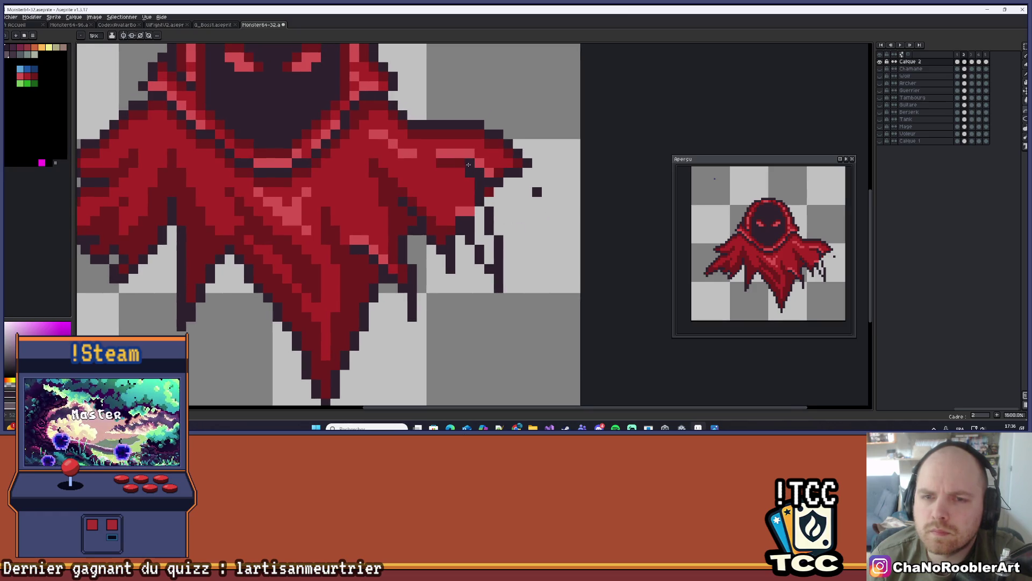
{"action": "key", "text": "ctrl+z"}
{"action": "mouse_move", "coordinate": [532, 191]}
{"action": "left_mouse_down"}
{"action": "mouse_move", "coordinate": [535, 202]}
{"action": "mouse_move", "coordinate": [557, 189]}
{"action": "left_mouse_up"}
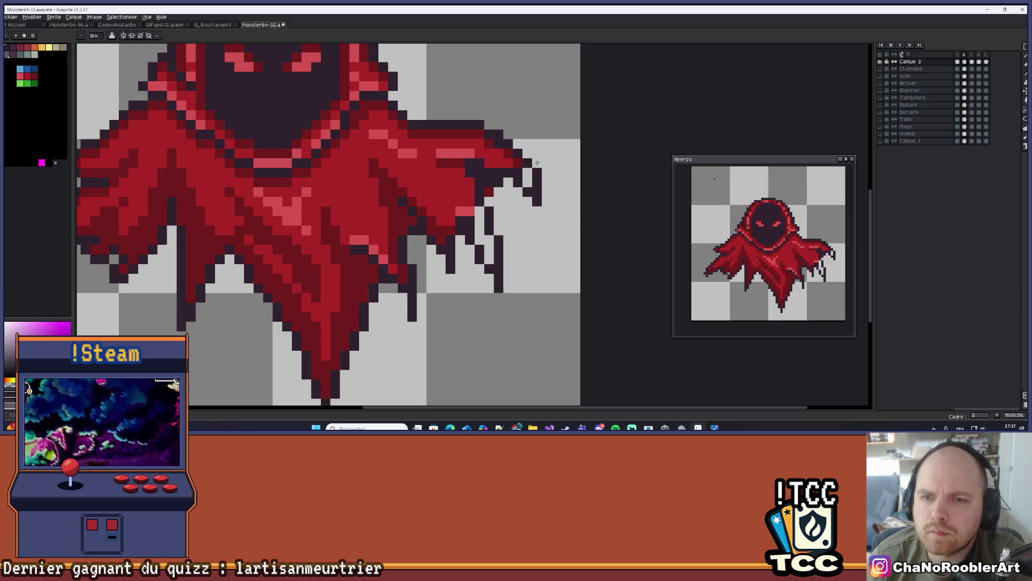
{"action": "scroll", "coordinate": [529, 210], "scroll_direction": "down", "scroll_amount": 2}
{"action": "scroll", "coordinate": [529, 209], "scroll_direction": "up", "scroll_amount": 2}
Add a dark pixel at the cloak's right edge and sample the cloak's red colour.
{"action": "key", "text": "b"}
{"action": "left_click", "coordinate": [491, 169]}
{"action": "left_click", "coordinate": [479, 152], "text": "alt"}
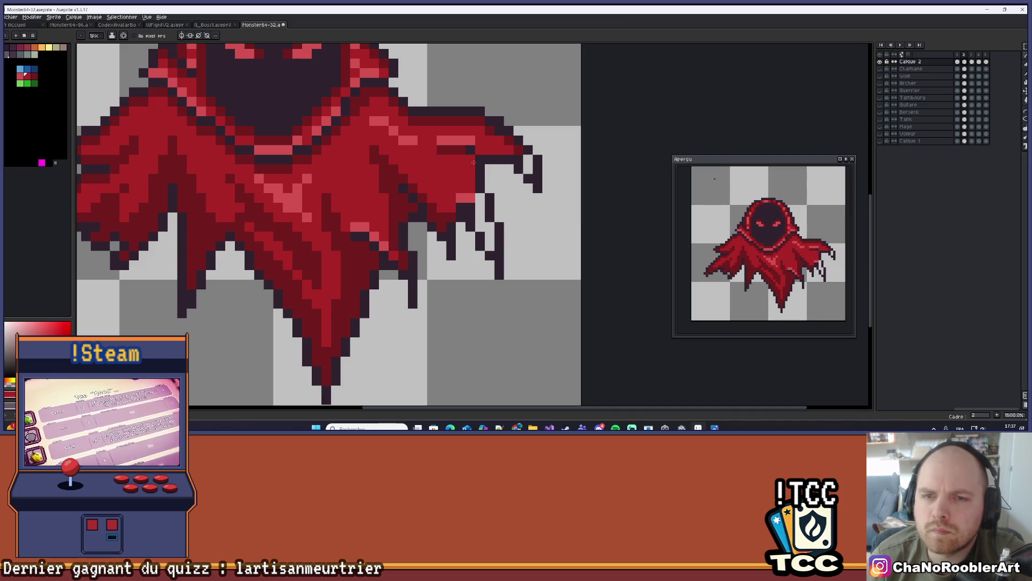
{"action": "scroll", "coordinate": [473, 161], "scroll_direction": "down", "scroll_amount": 2}
{"action": "scroll", "coordinate": [473, 162], "scroll_direction": "up", "scroll_amount": 2}
{"action": "scroll", "coordinate": [492, 186], "scroll_direction": "down", "scroll_amount": 1}
{"action": "scroll", "coordinate": [496, 193], "scroll_direction": "up", "scroll_amount": 1}
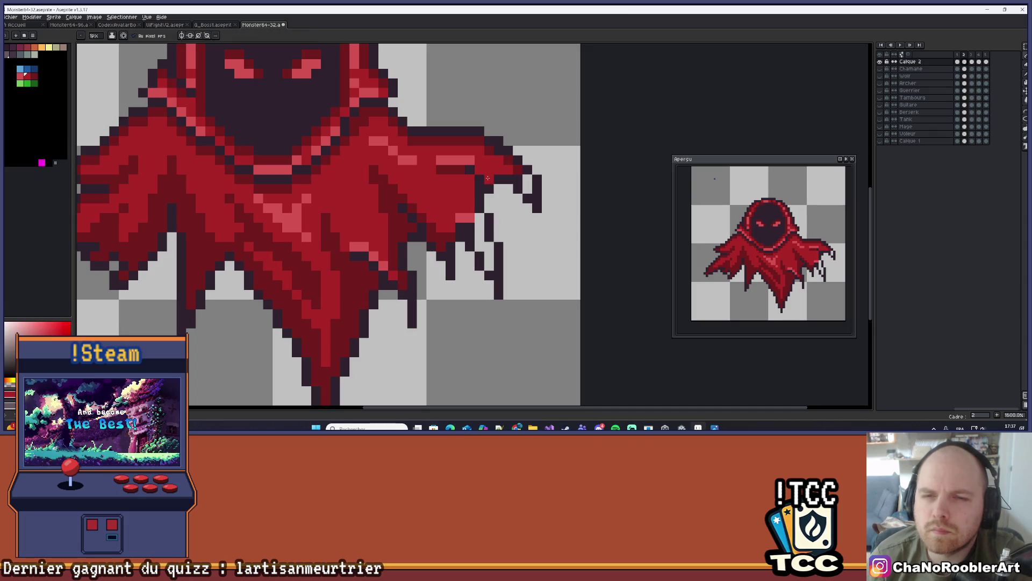
{"action": "scroll", "coordinate": [506, 157], "scroll_direction": "down", "scroll_amount": 3}
{"action": "scroll", "coordinate": [511, 157], "scroll_direction": "up", "scroll_amount": 2}
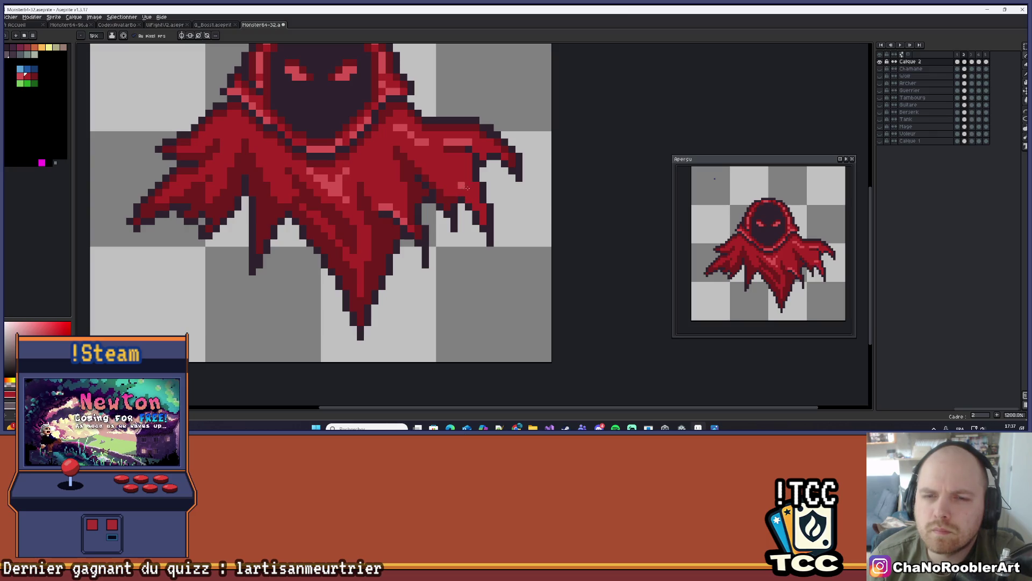
{"action": "scroll", "coordinate": [488, 199], "scroll_direction": "down", "scroll_amount": 5}
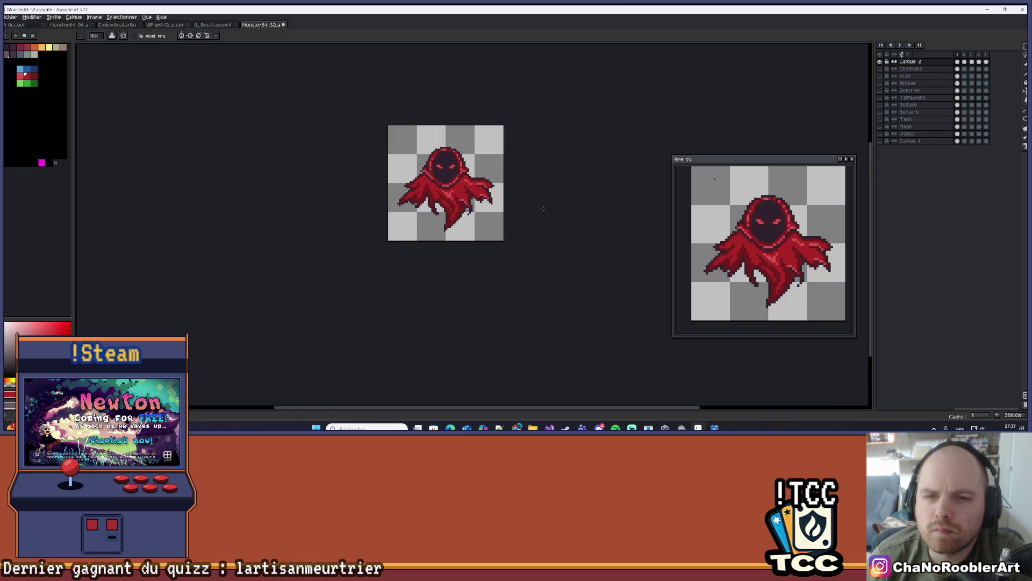
Darken the bright pixel on the cloak's right edge, then zoom out to the whole sprite.
{"action": "key", "text": "Return"}
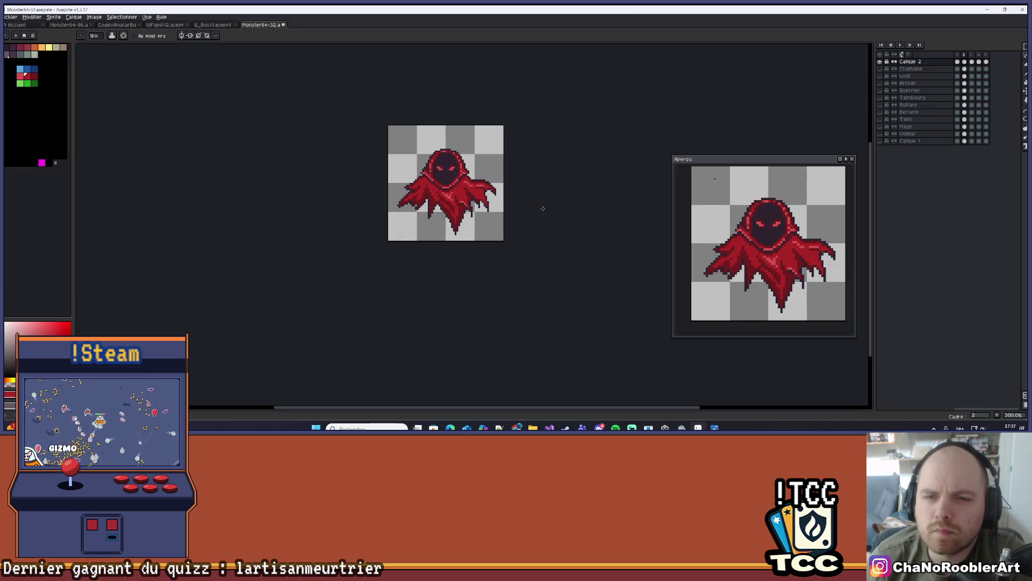
{"action": "scroll", "coordinate": [545, 213], "scroll_direction": "up", "scroll_amount": 4}
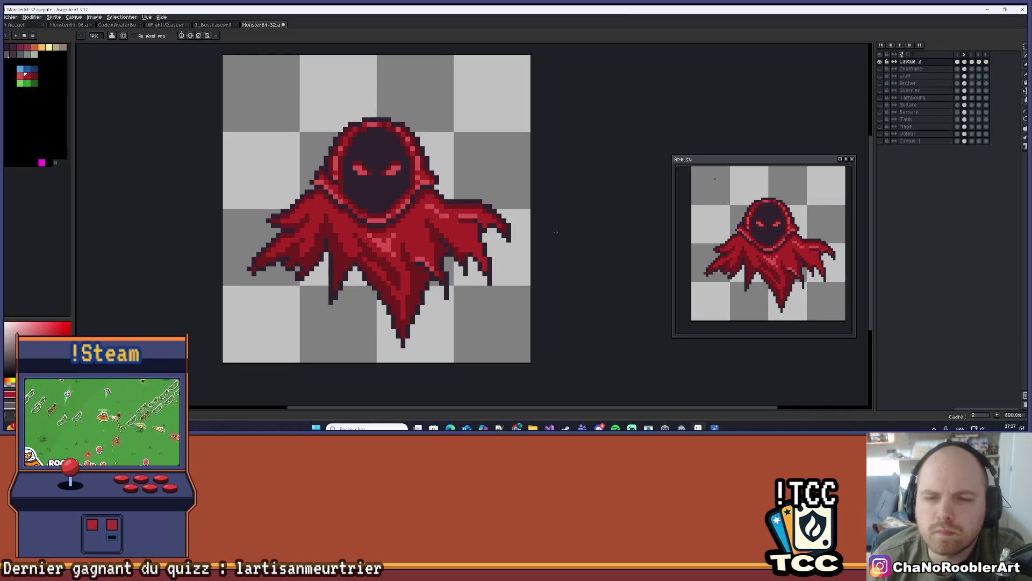
{"action": "scroll", "coordinate": [461, 211], "scroll_direction": "up", "scroll_amount": 6}
{"action": "left_click", "coordinate": [411, 212]}
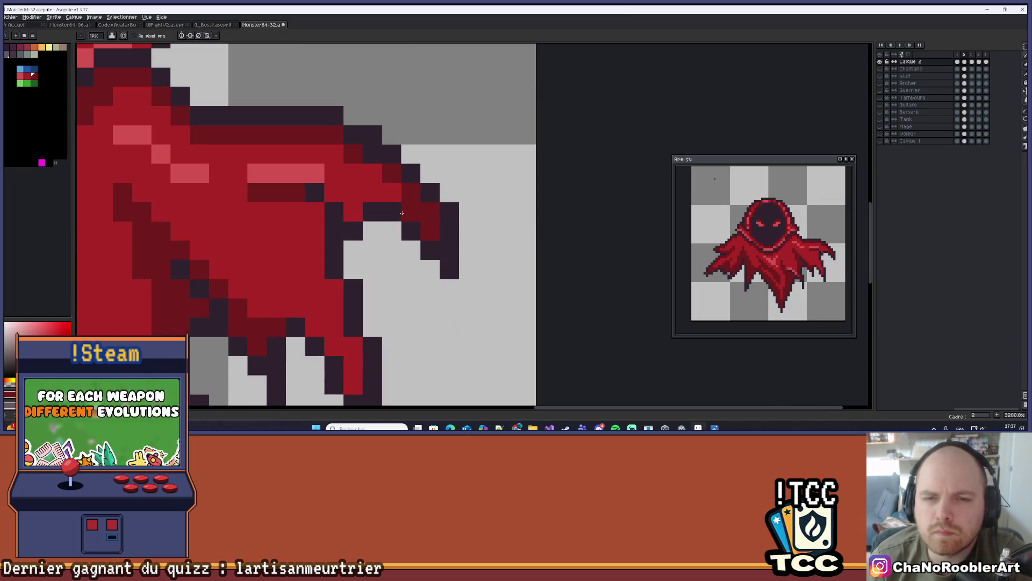
{"action": "key", "text": "2"}
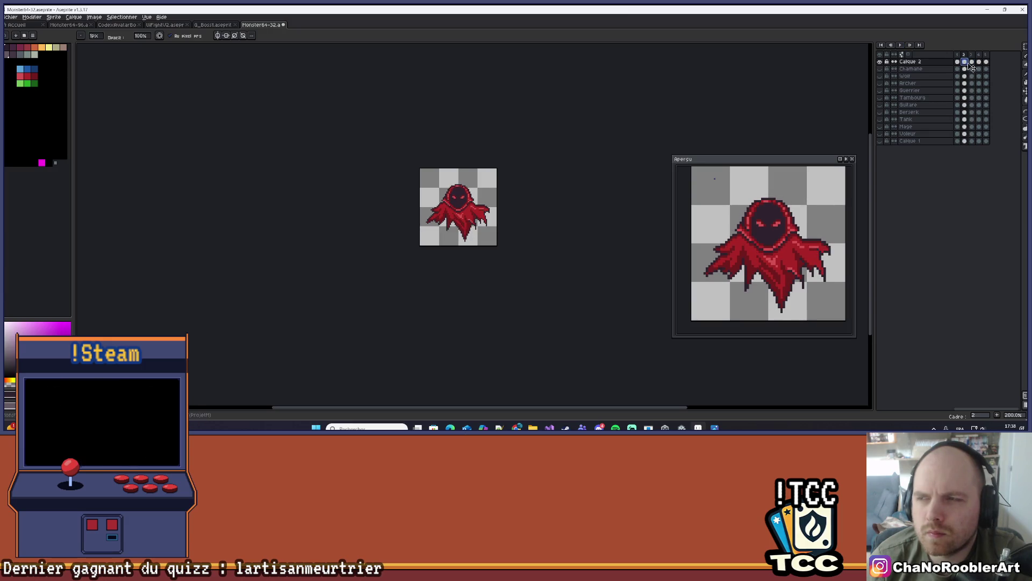
Go to frame 3, start playback, and undo an accidental frame copy before returning to frame 1.
{"action": "left_click", "coordinate": [975, 65]}
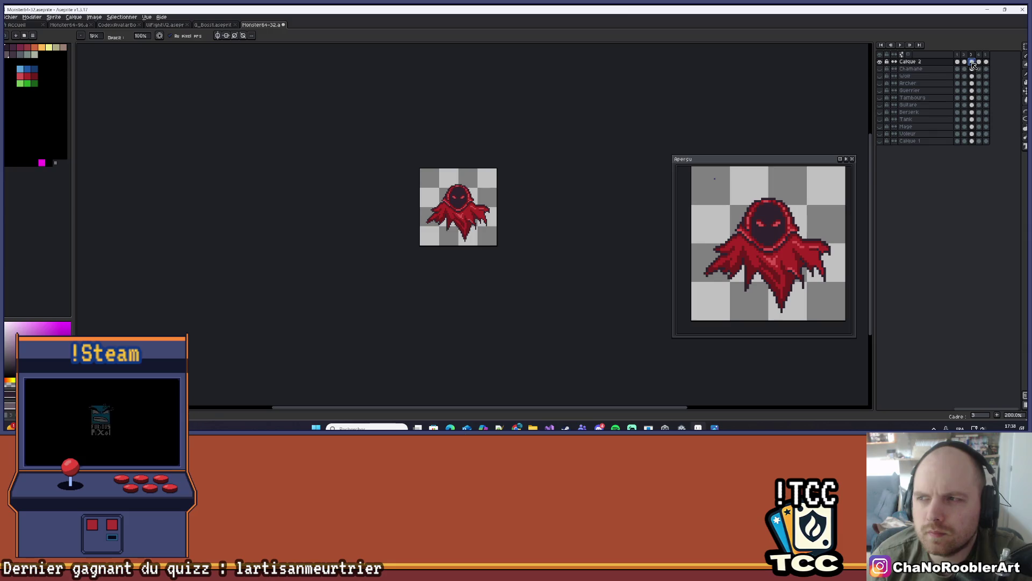
{"action": "left_click", "coordinate": [902, 46]}
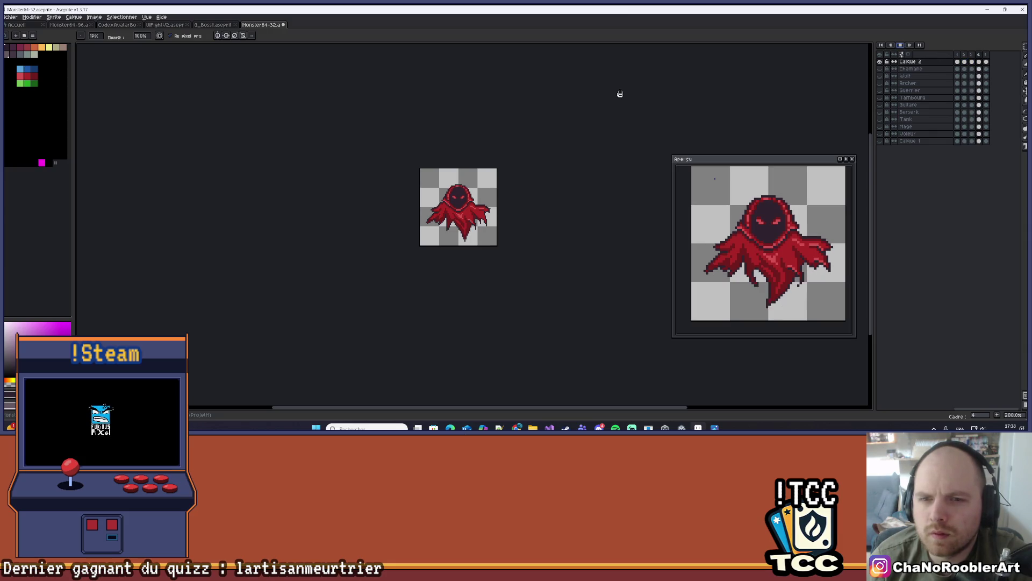
{"action": "key", "text": "v"}
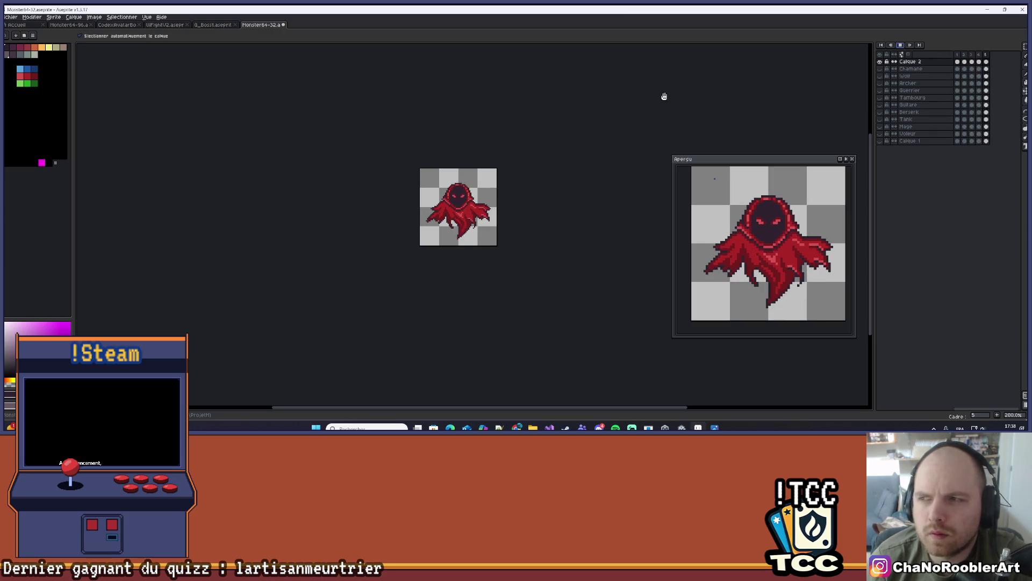
{"action": "key", "text": "ctrl+z"}
{"action": "key", "text": "b"}
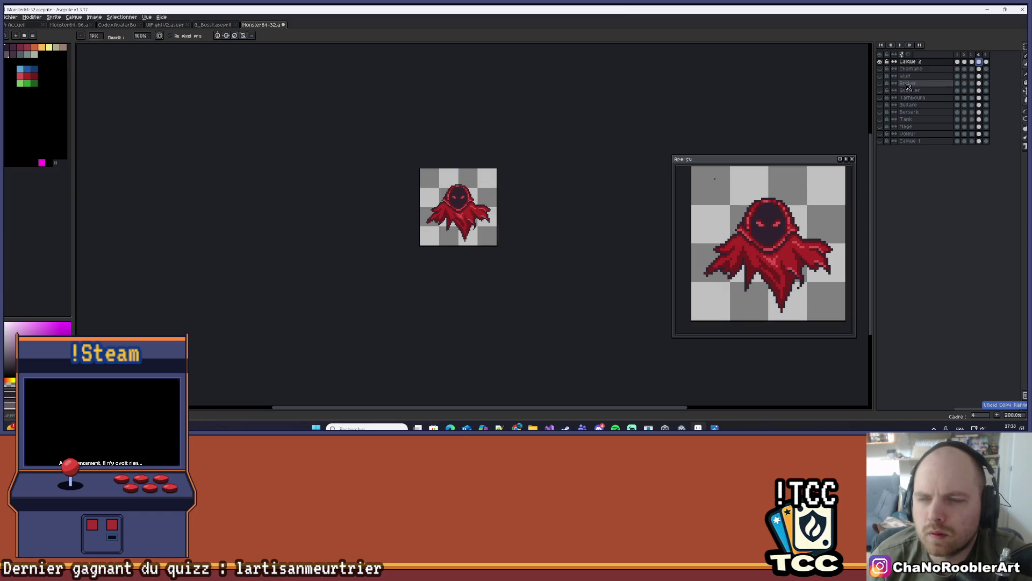
{"action": "key", "text": "Home"}
Play the wraith animation from the first frame, then stop playback.
{"action": "left_click", "coordinate": [901, 47]}
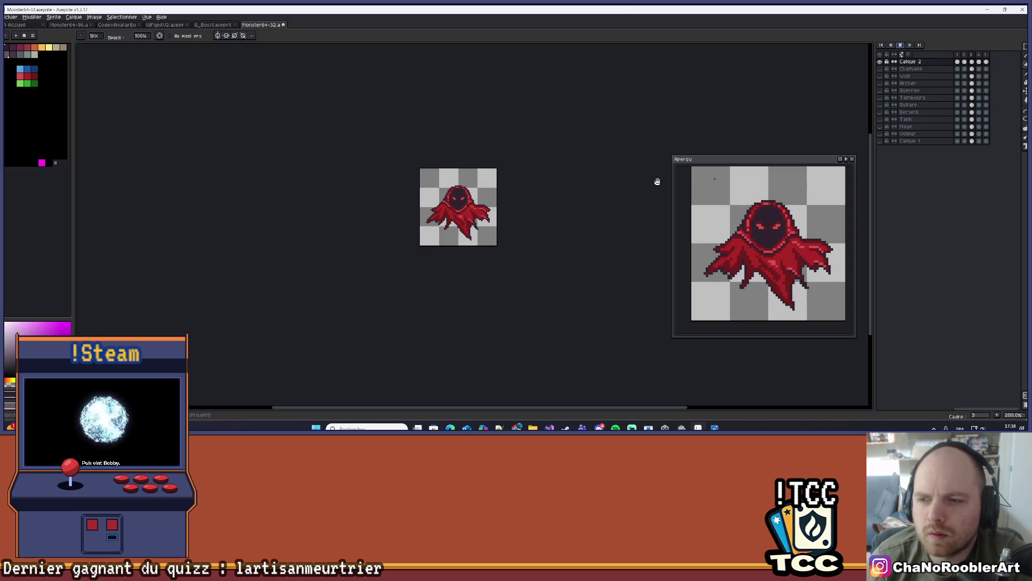
{"action": "scroll", "coordinate": [507, 226], "scroll_direction": "up", "scroll_amount": 3}
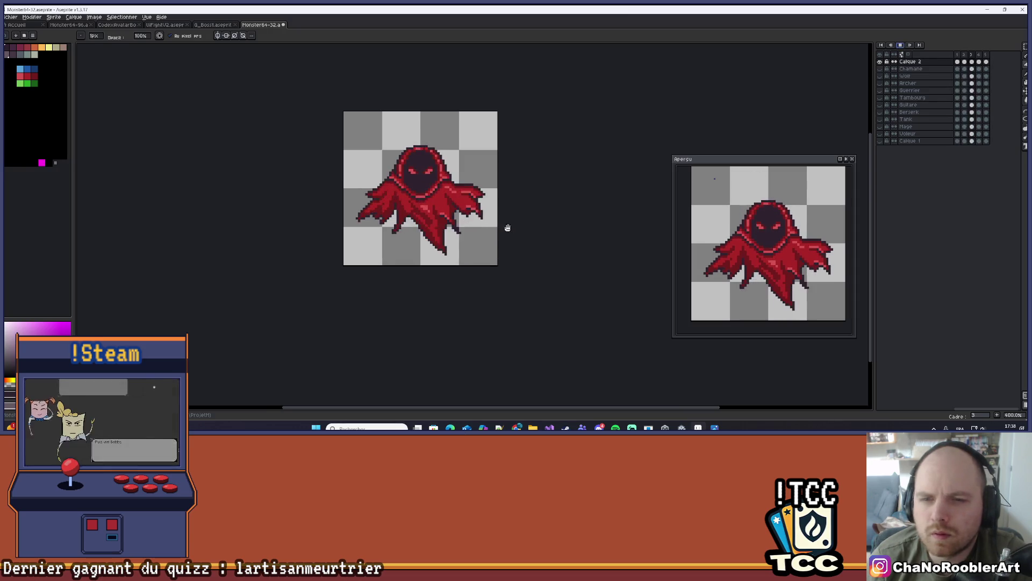
{"action": "left_click", "coordinate": [903, 45]}
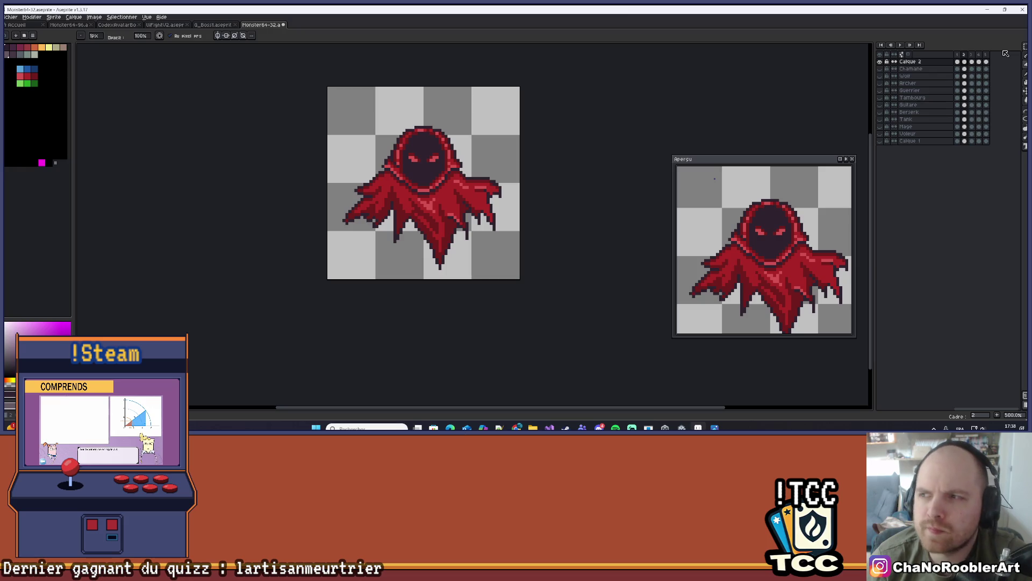
{"action": "scroll", "coordinate": [500, 163], "scroll_direction": "up", "scroll_amount": 1}
{"action": "scroll", "coordinate": [499, 162], "scroll_direction": "up", "scroll_amount": 1}
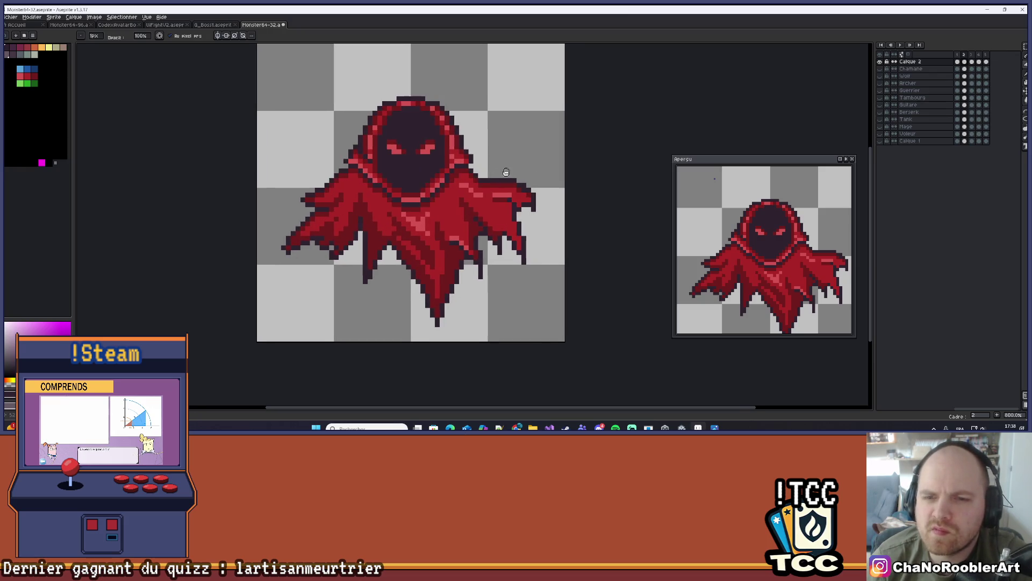
Lasso-select the right cloak wing on frame 2 and commit it in place.
{"action": "left_click", "coordinate": [1006, 49]}
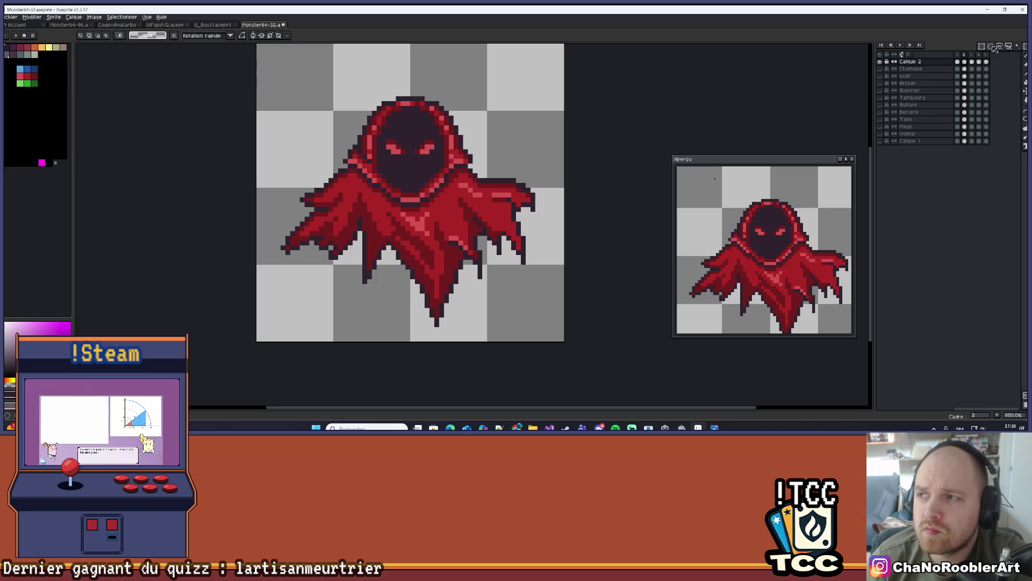
{"action": "left_click", "coordinate": [1007, 49]}
{"action": "scroll", "coordinate": [508, 162], "scroll_direction": "up", "scroll_amount": 2}
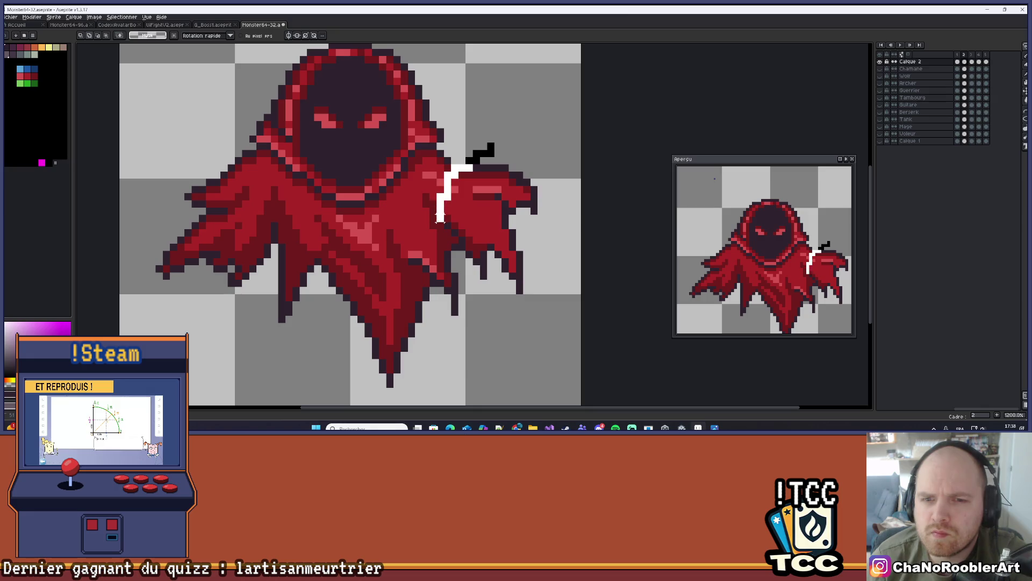
{"action": "mouse_move", "coordinate": [523, 319]}
{"action": "left_mouse_down"}
{"action": "mouse_move", "coordinate": [549, 172]}
{"action": "mouse_move", "coordinate": [484, 146]}
{"action": "left_mouse_up"}
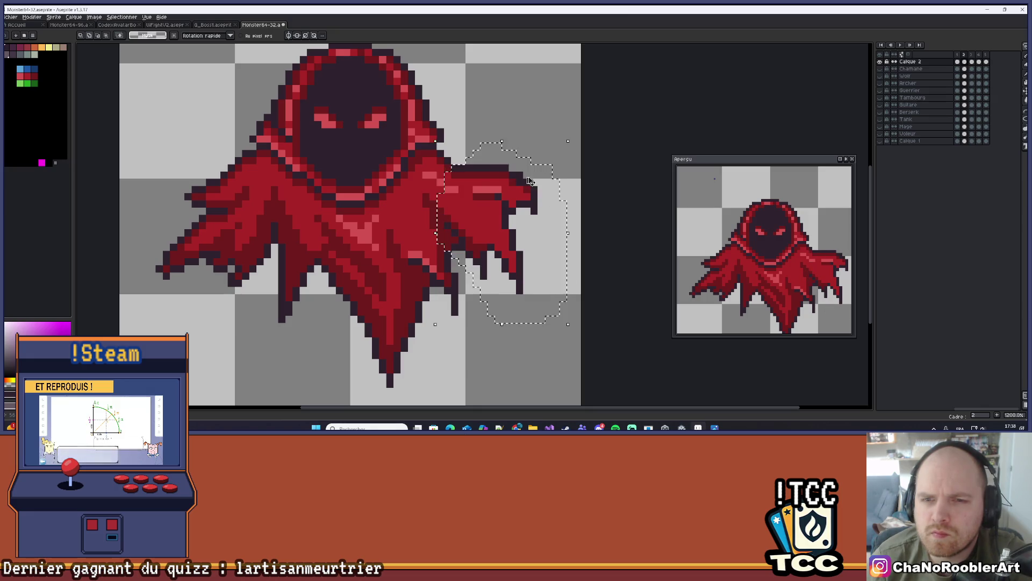
{"action": "key", "text": "period"}
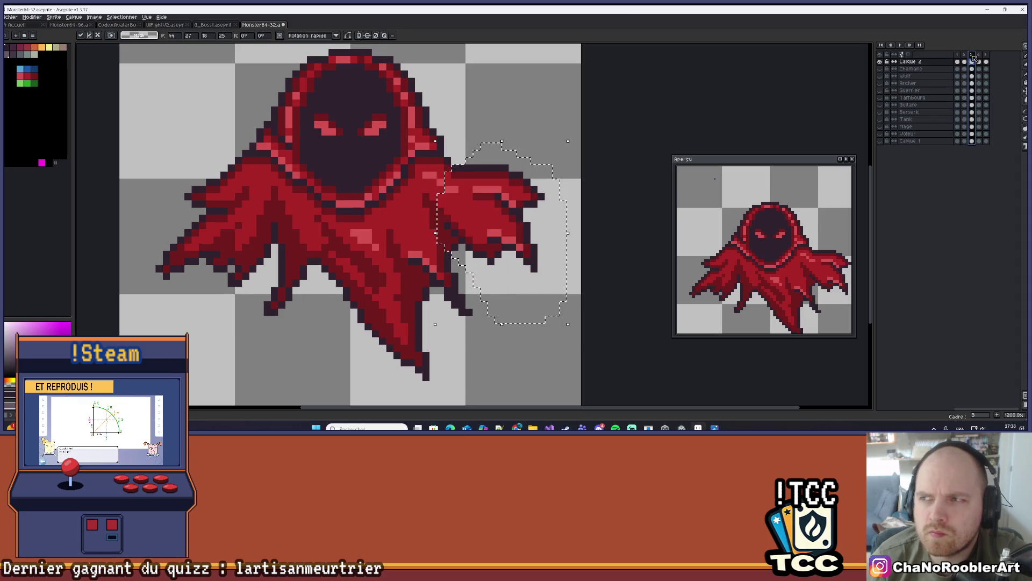
{"action": "key", "text": "Escape"}
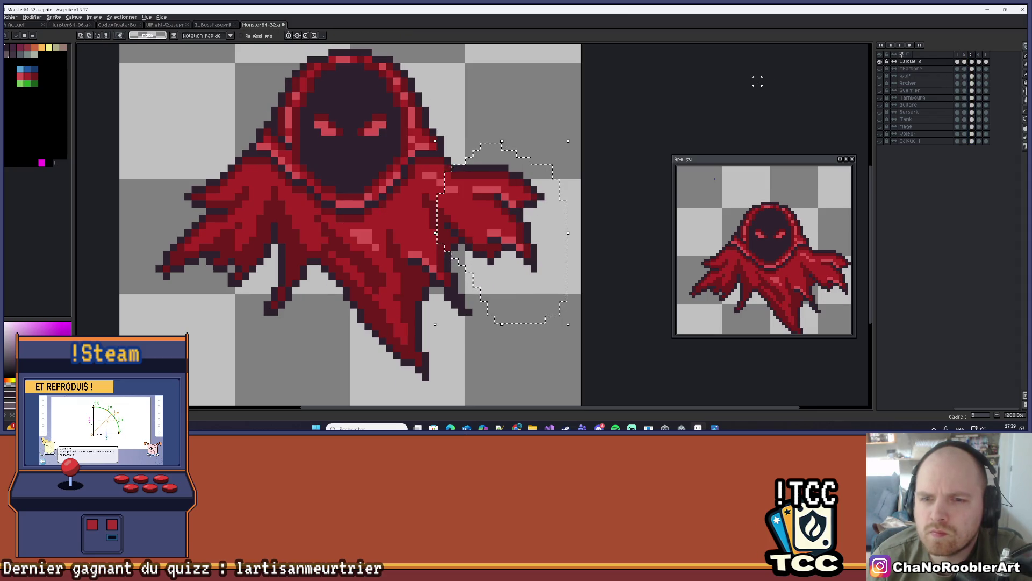
{"action": "key", "text": "ctrl+z"}
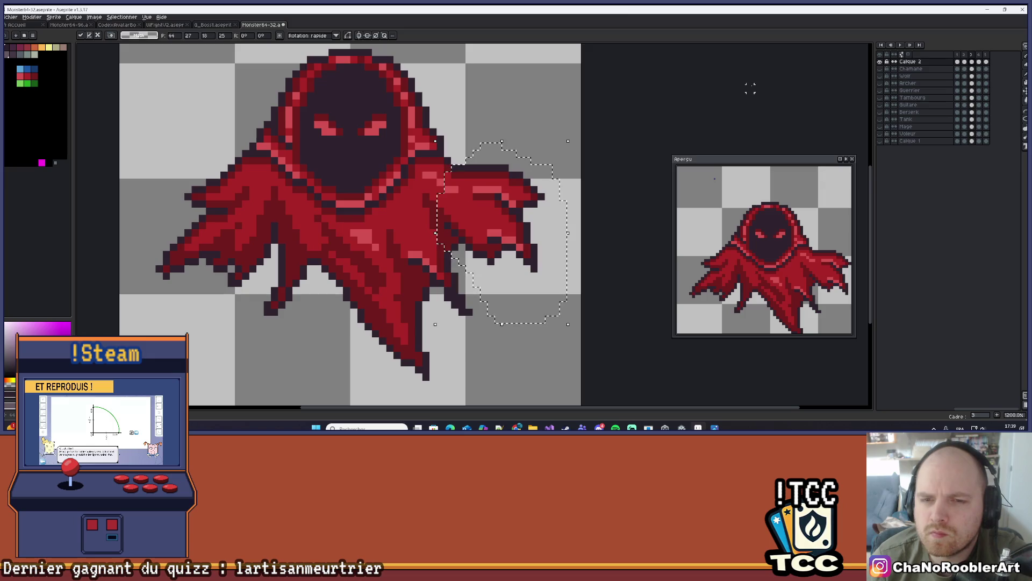
{"action": "key", "text": "Return"}
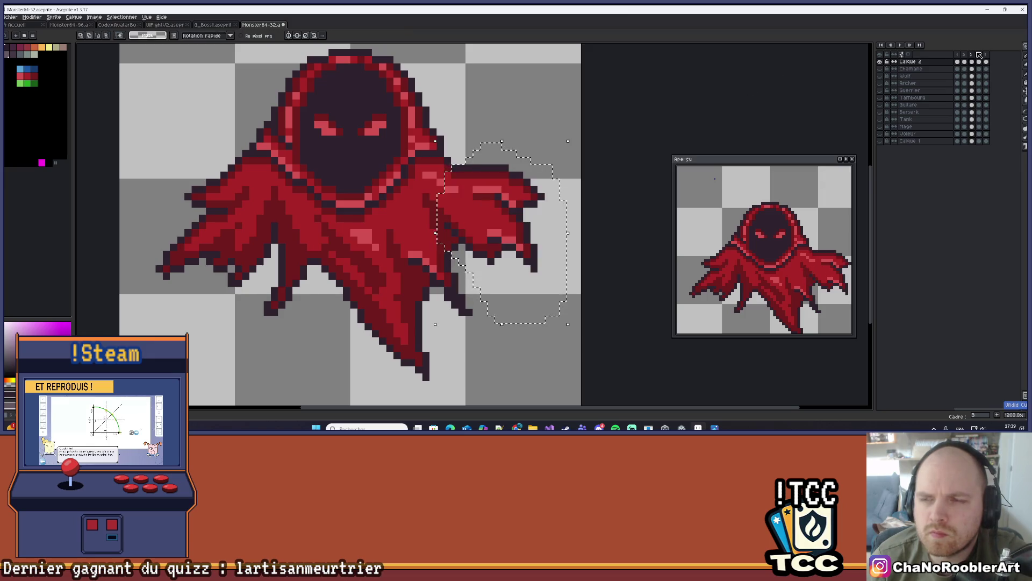
Copy the selected wing from frame 2 and paste it into frame 3.
{"action": "key", "text": "comma"}
{"action": "key", "text": "ctrl+z"}
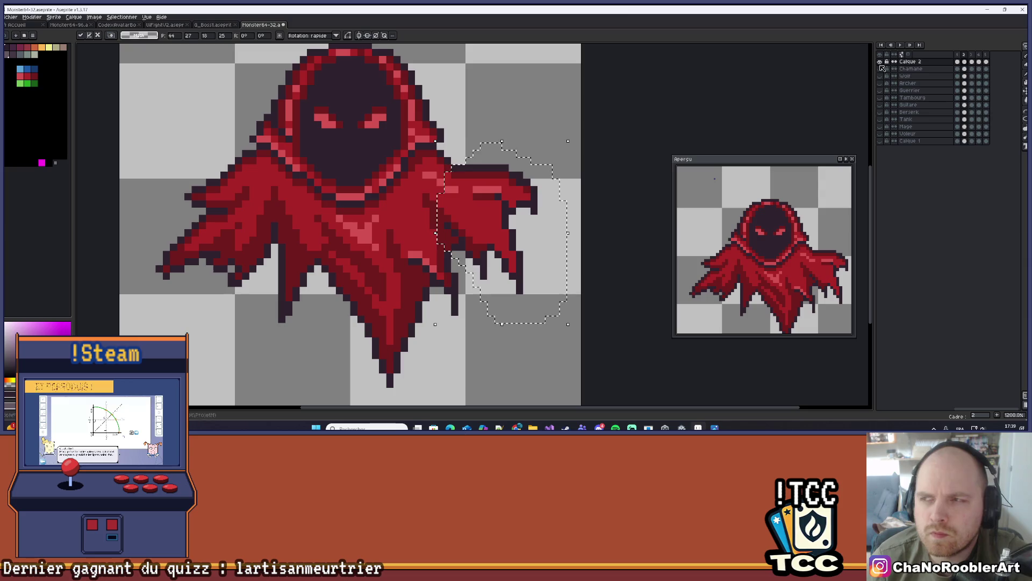
{"action": "left_click", "coordinate": [971, 57]}
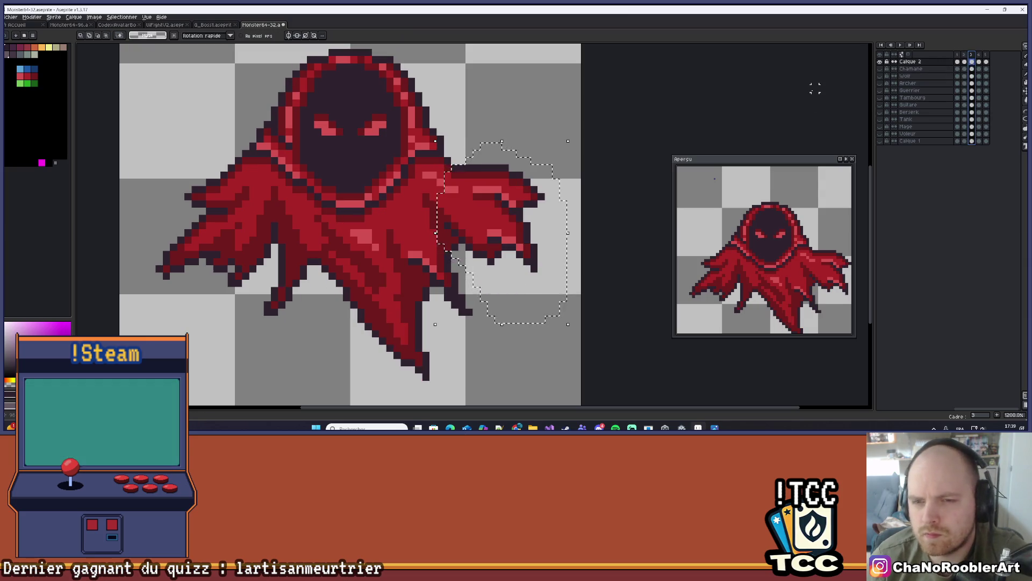
{"action": "key", "text": "ctrl+v"}
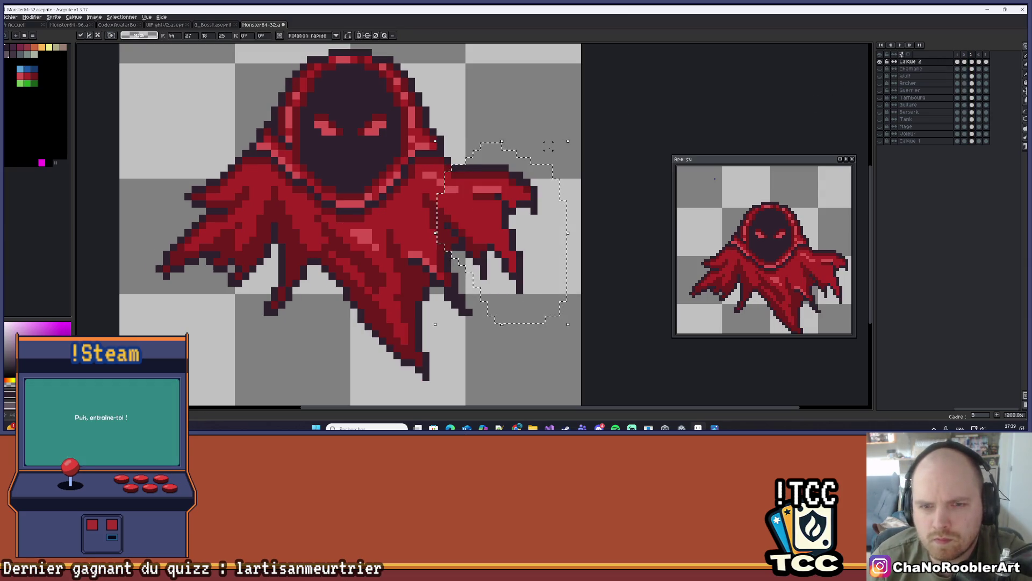
{"action": "key", "text": "Return"}
{"action": "scroll", "coordinate": [548, 152], "scroll_direction": "down", "scroll_amount": 1}
{"action": "scroll", "coordinate": [548, 153], "scroll_direction": "down", "scroll_amount": 2}
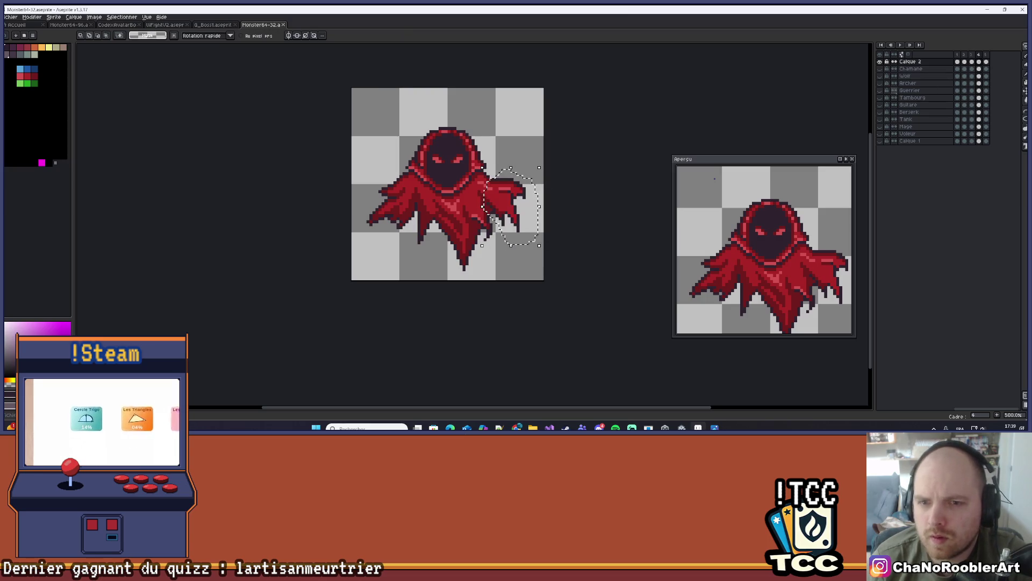
Nudge the pasted right wing two pixels left, then play the animation from frame 4.
{"action": "key", "text": "Left"}
{"action": "key", "text": "Left"}
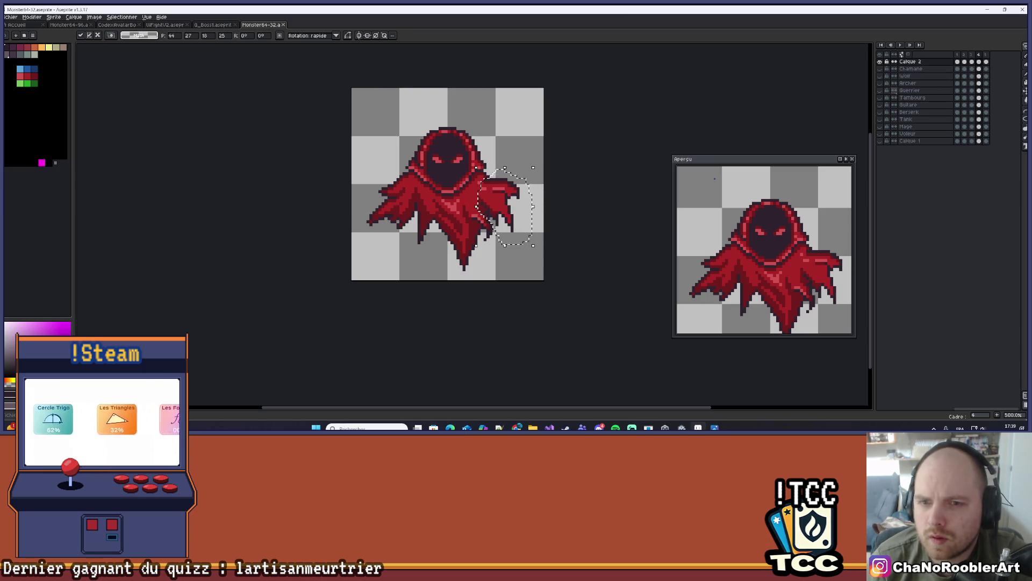
{"action": "key", "text": "Return"}
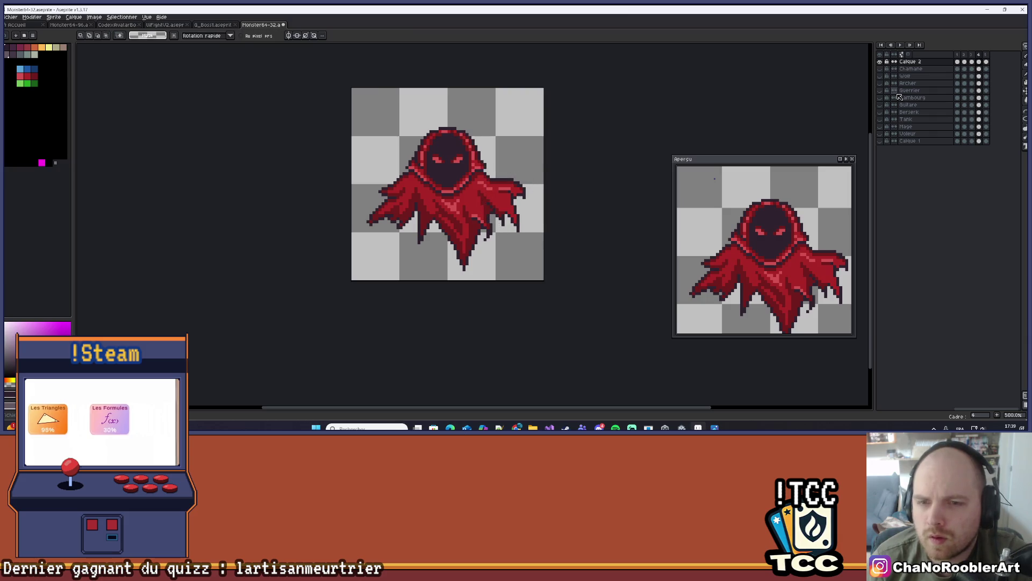
{"action": "left_click", "coordinate": [978, 55]}
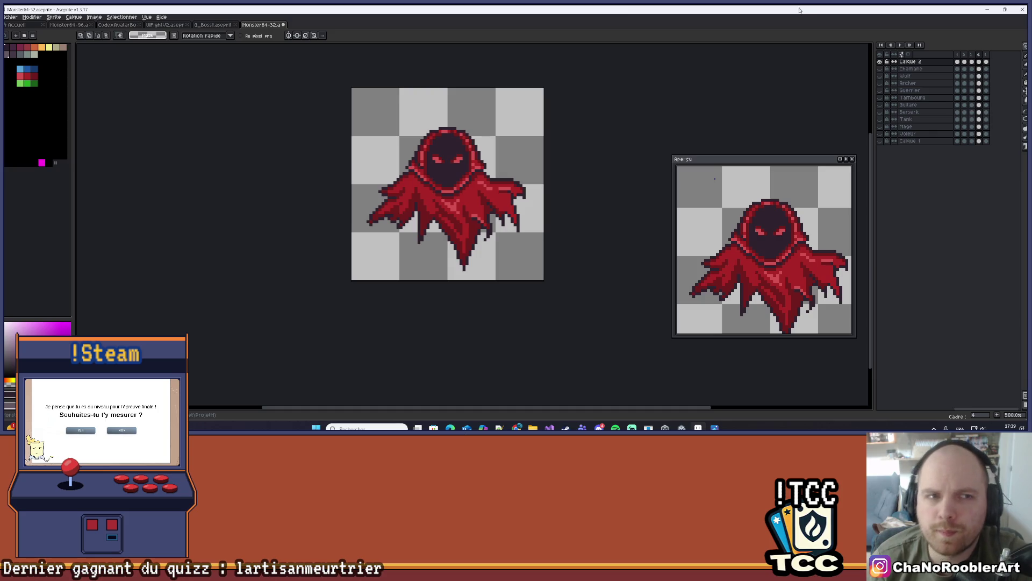
{"action": "key", "text": "Return"}
{"action": "scroll", "coordinate": [667, 101], "scroll_direction": "down", "scroll_amount": 3}
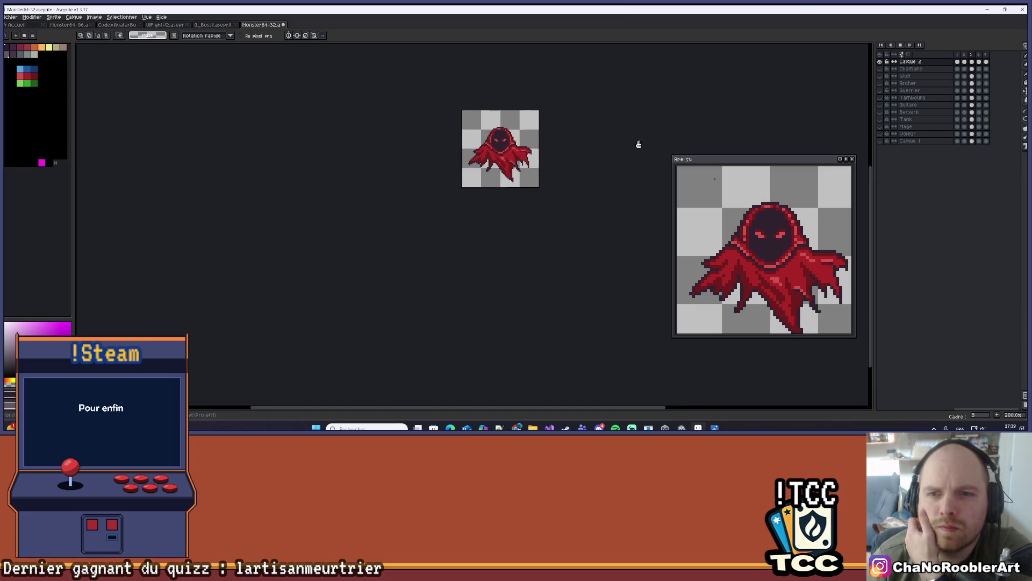
{"action": "left_click_drag", "start_coordinate": [608, 150], "coordinate": [576, 212]}
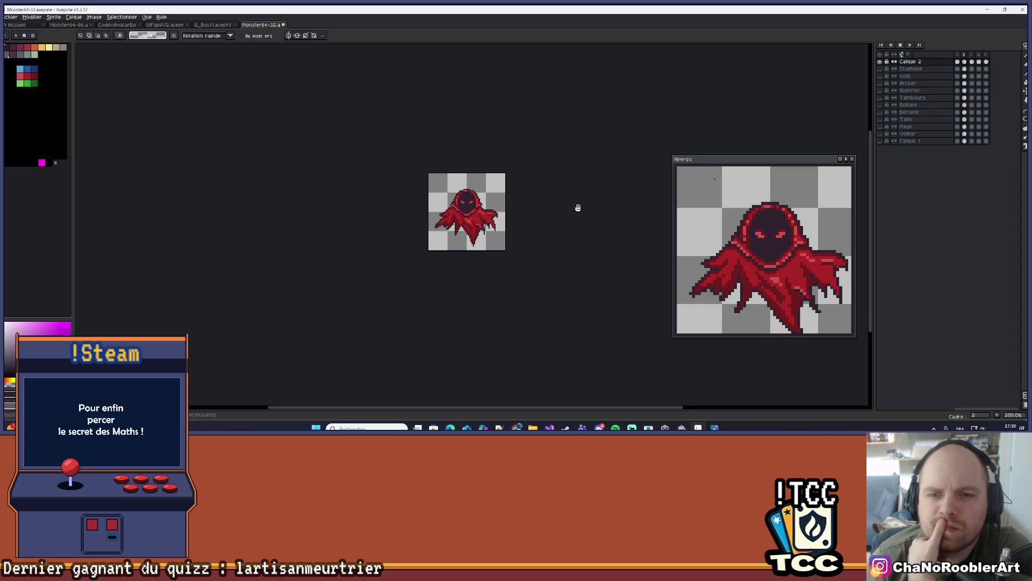
{"action": "scroll", "coordinate": [576, 207], "scroll_direction": "up", "scroll_amount": 2}
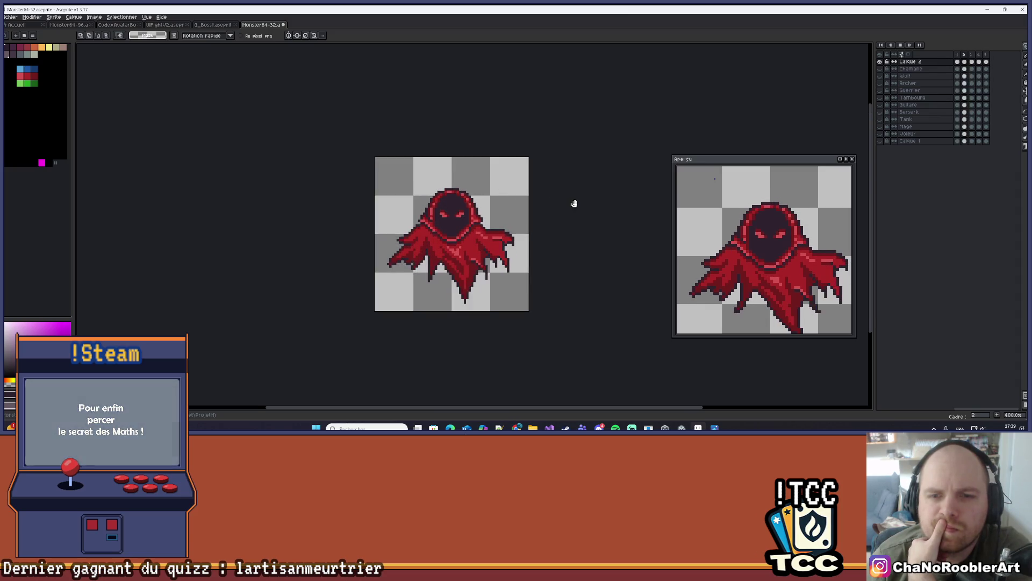
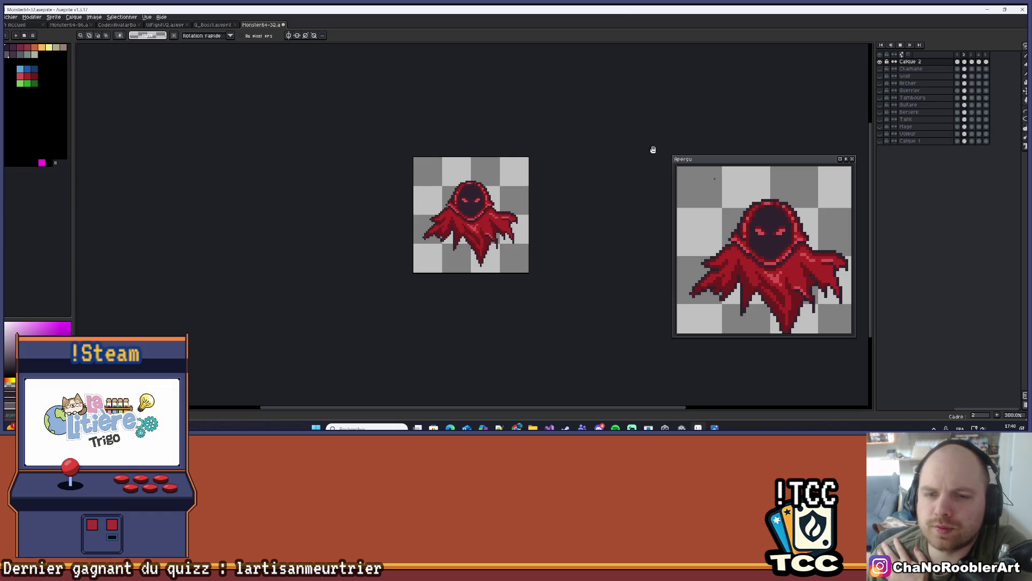
Delete the fifth animation frame, restore it with undo, and start playback.
{"action": "scroll", "coordinate": [654, 153], "scroll_direction": "up", "scroll_amount": 1}
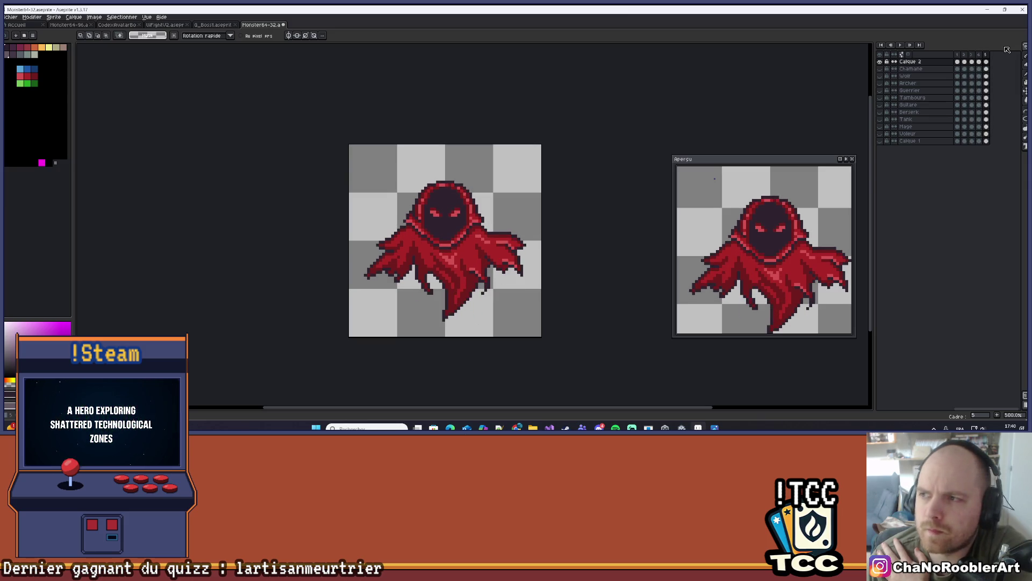
{"action": "left_click", "coordinate": [988, 56]}
{"action": "key", "text": "alt+c"}
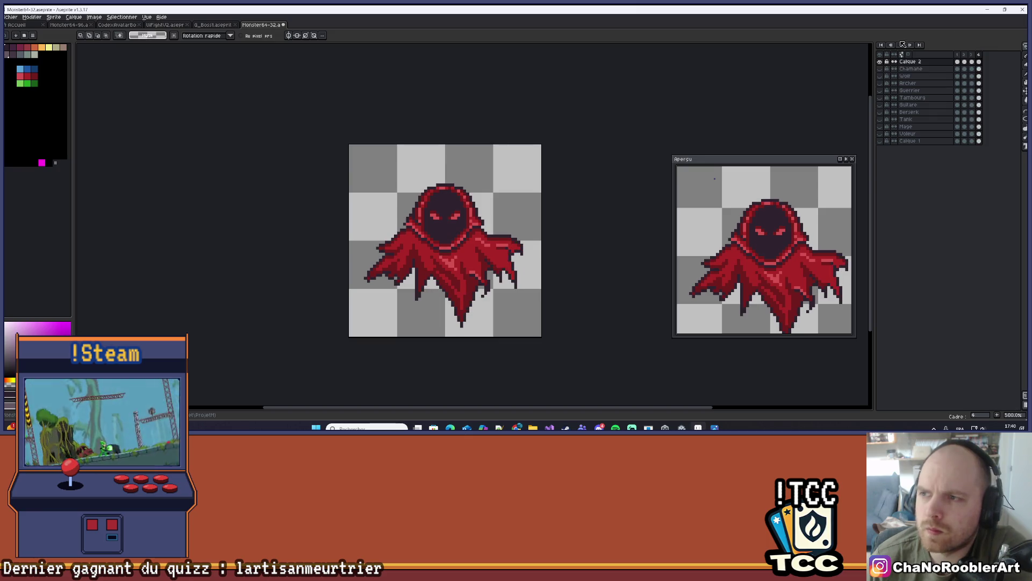
{"action": "scroll", "coordinate": [543, 106], "scroll_direction": "down", "scroll_amount": 3}
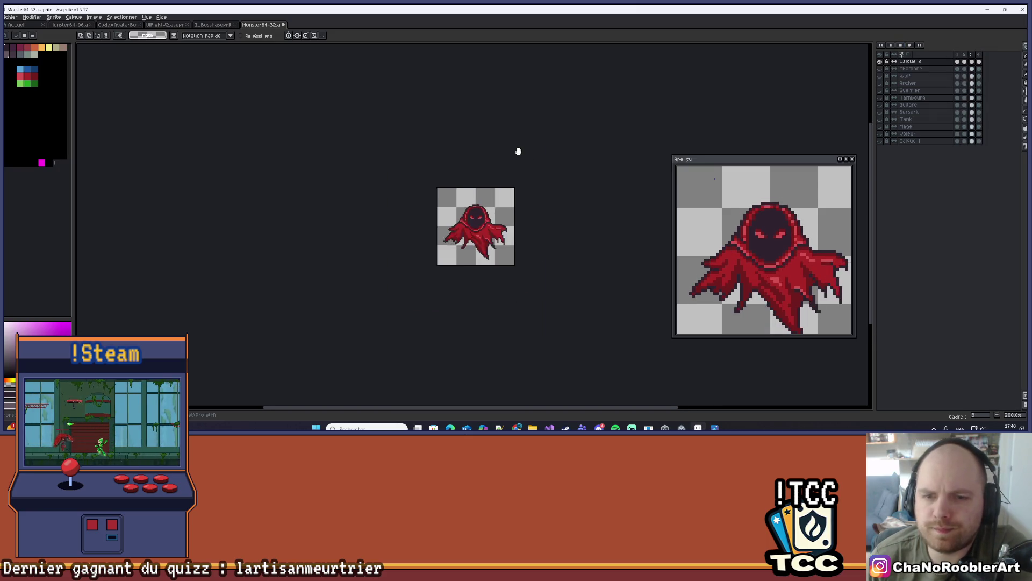
{"action": "scroll", "coordinate": [525, 151], "scroll_direction": "up", "scroll_amount": 1}
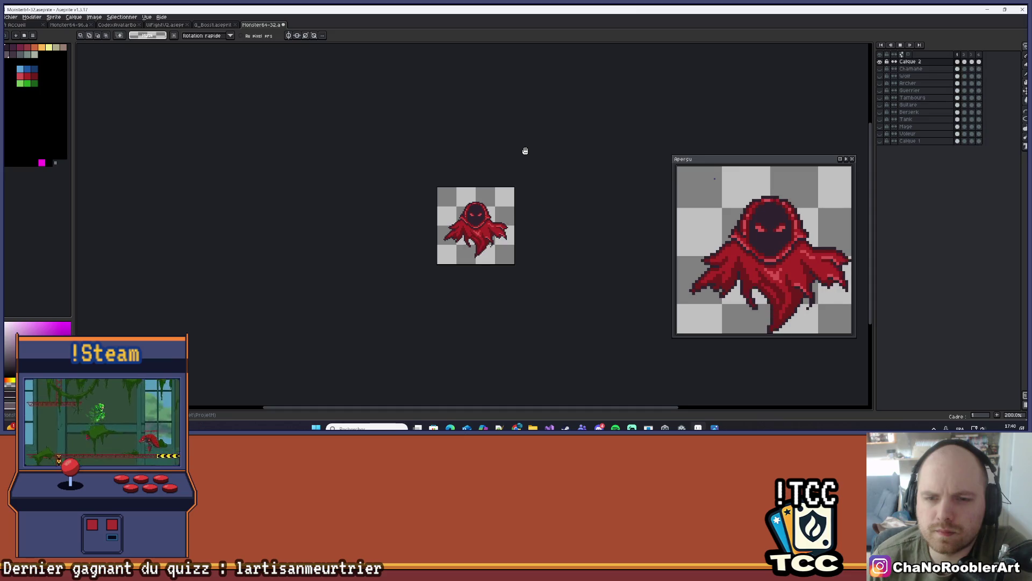
{"action": "key", "text": "ctrl+z"}
{"action": "left_click", "coordinate": [902, 47]}
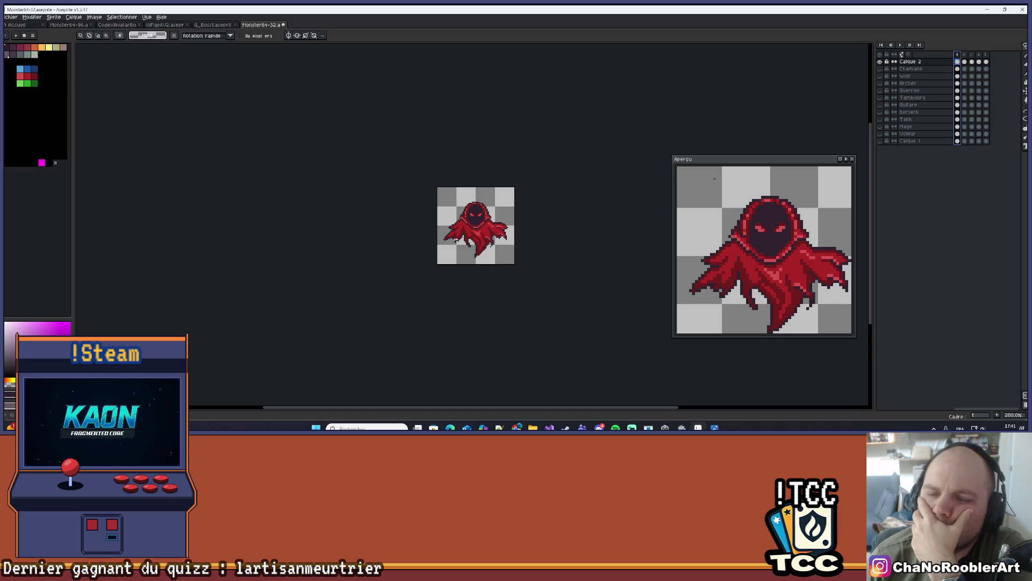
Go to frame 2, compare it with its neighbouring frame, and ready the pencil.
{"action": "scroll", "coordinate": [540, 187], "scroll_direction": "up", "scroll_amount": 6}
{"action": "scroll", "coordinate": [540, 187], "scroll_direction": "down", "scroll_amount": 1}
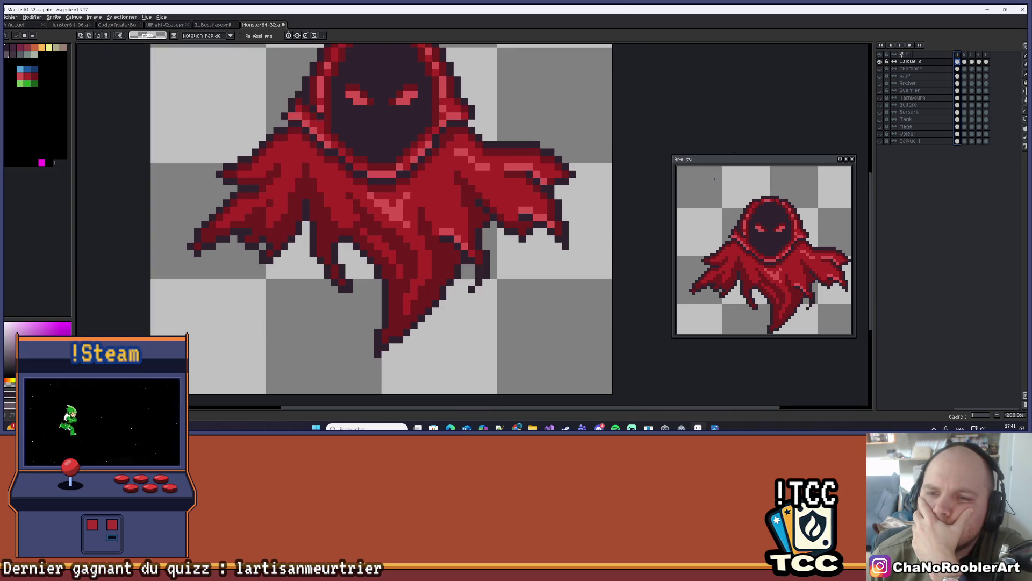
{"action": "left_click", "coordinate": [965, 61]}
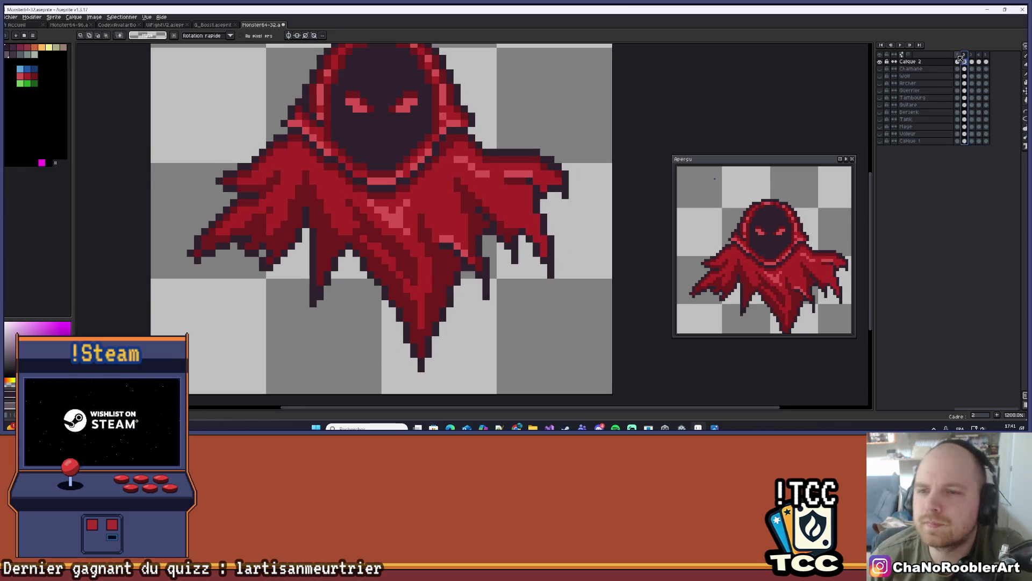
{"action": "key", "text": "Left"}
{"action": "key", "text": "Right"}
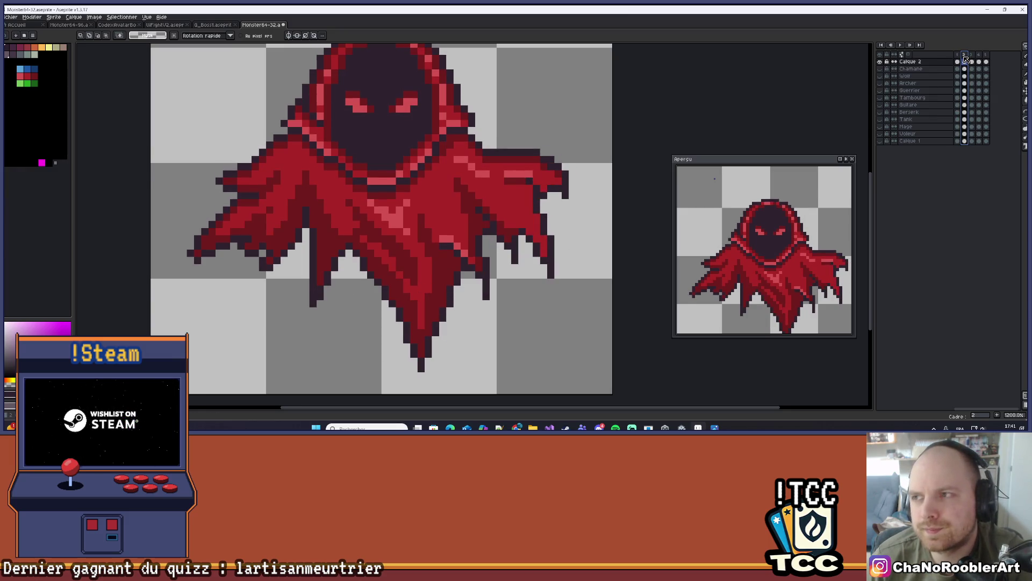
{"action": "key", "text": "i"}
{"action": "key", "text": "b"}
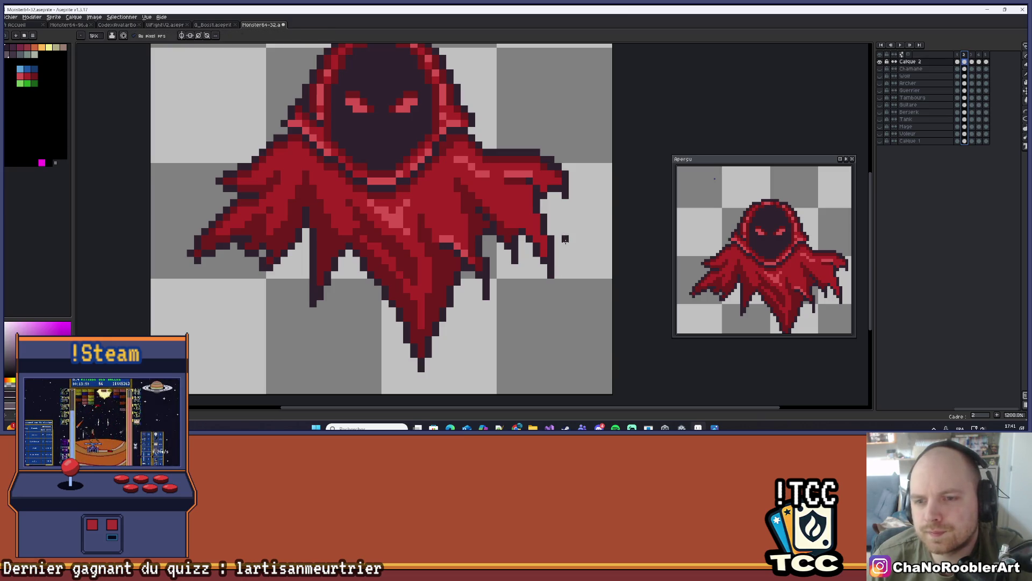
{"action": "scroll", "coordinate": [565, 246], "scroll_direction": "up", "scroll_amount": 1}
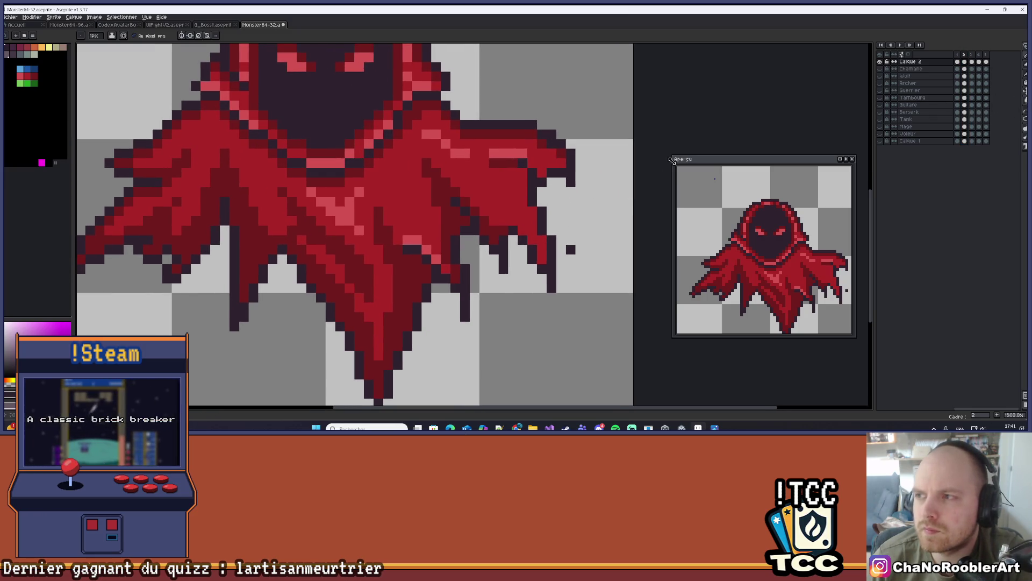
{"action": "left_click", "coordinate": [1025, 49]}
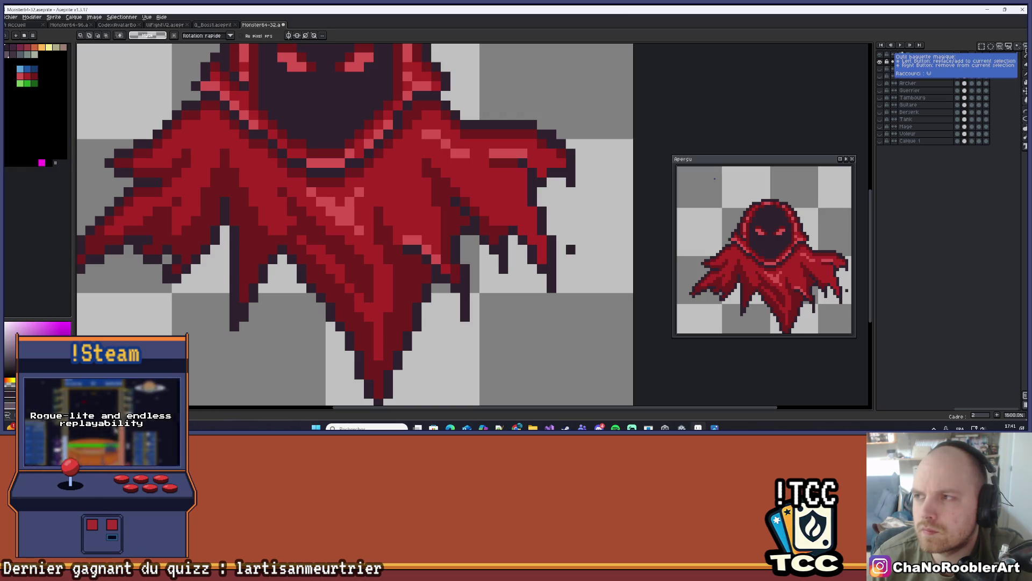
{"action": "key", "text": "b"}
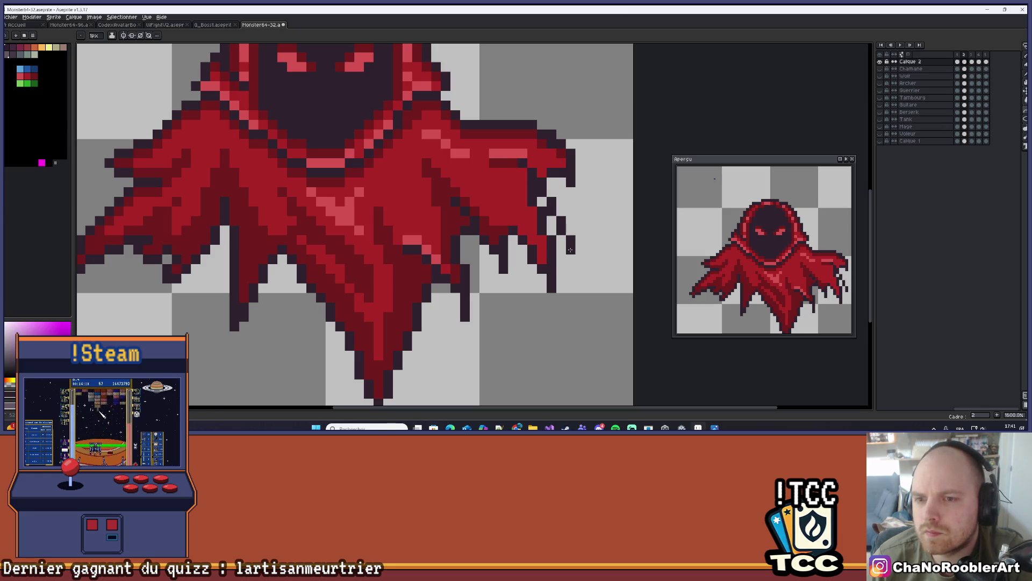
Paint dark pixels along the cloak's right edge on frame 2.
{"action": "left_click_drag", "start_coordinate": [563, 223], "coordinate": [561, 217]}
{"action": "key", "text": "ctrl+z"}
{"action": "key", "text": "ctrl+y"}
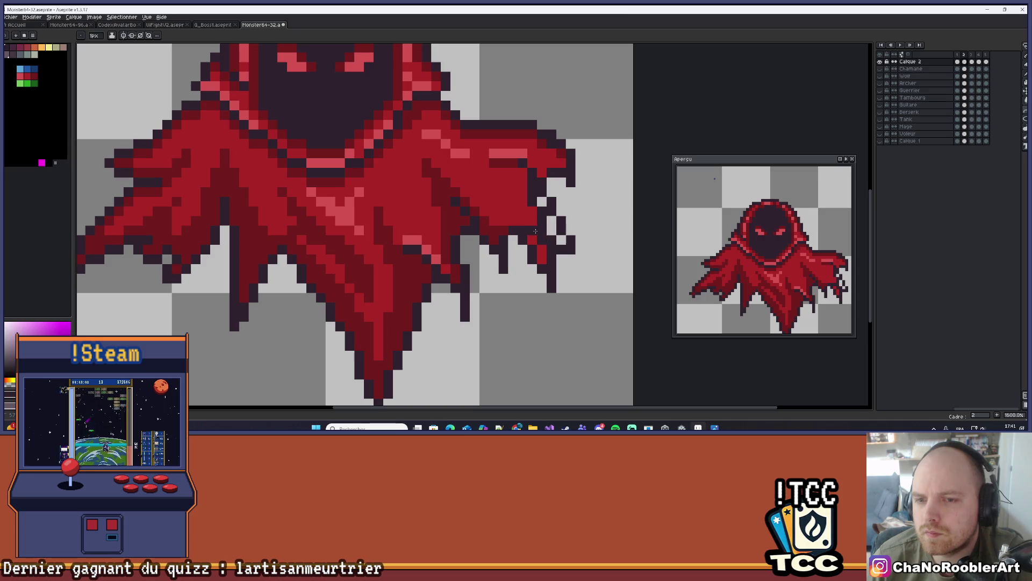
{"action": "key", "text": "ctrl+z"}
{"action": "key", "text": "ctrl+y"}
{"action": "key", "text": "ctrl+y"}
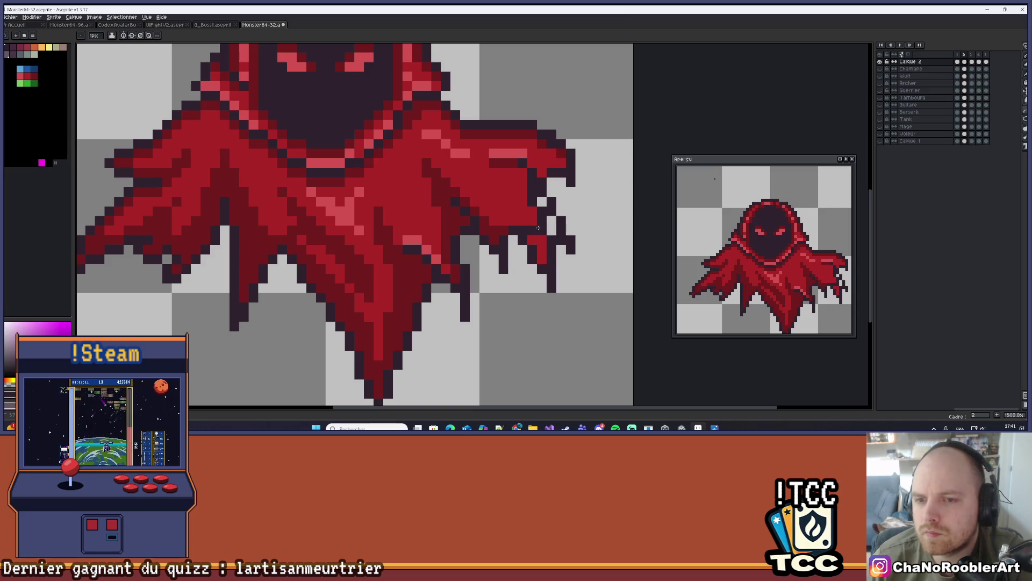
Eyedrop the cloak's red and fill the light gap pixels along the edge with it.
{"action": "key", "text": "b"}
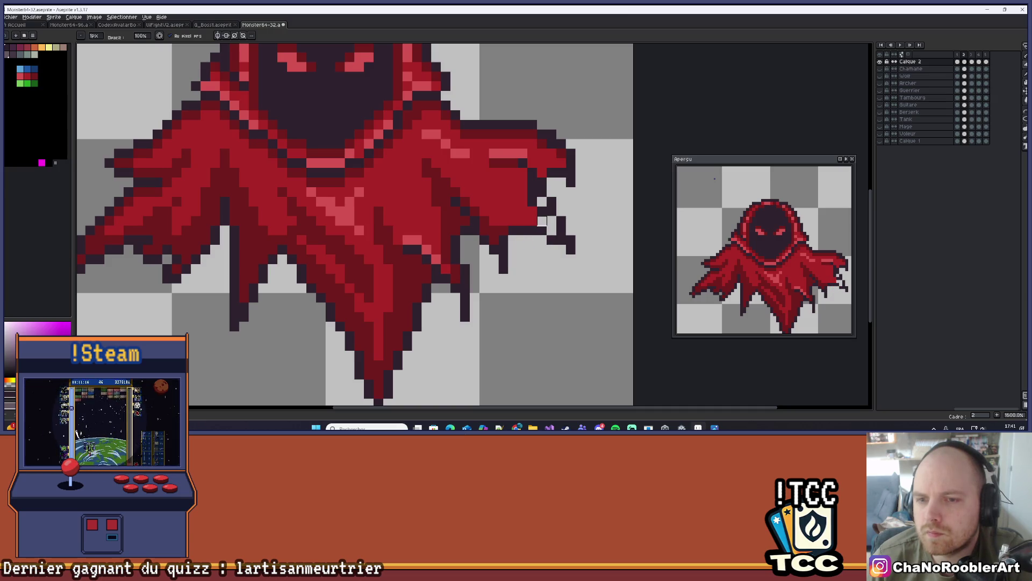
{"action": "left_click", "coordinate": [536, 210], "text": "alt"}
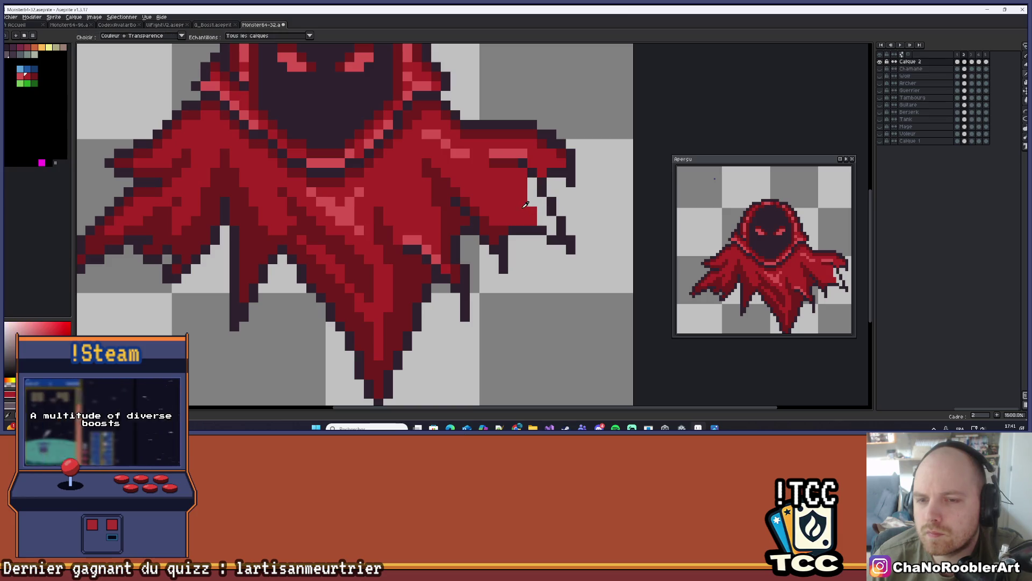
{"action": "left_click", "coordinate": [543, 218]}
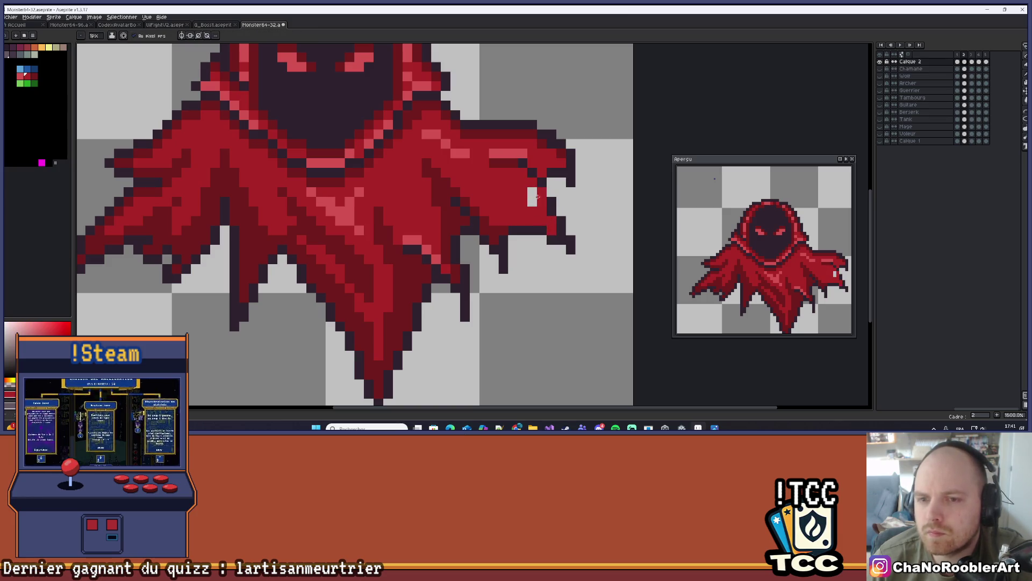
{"action": "left_click", "coordinate": [533, 196]}
{"action": "scroll", "coordinate": [532, 197], "scroll_direction": "down", "scroll_amount": 2}
{"action": "key", "text": "comma"}
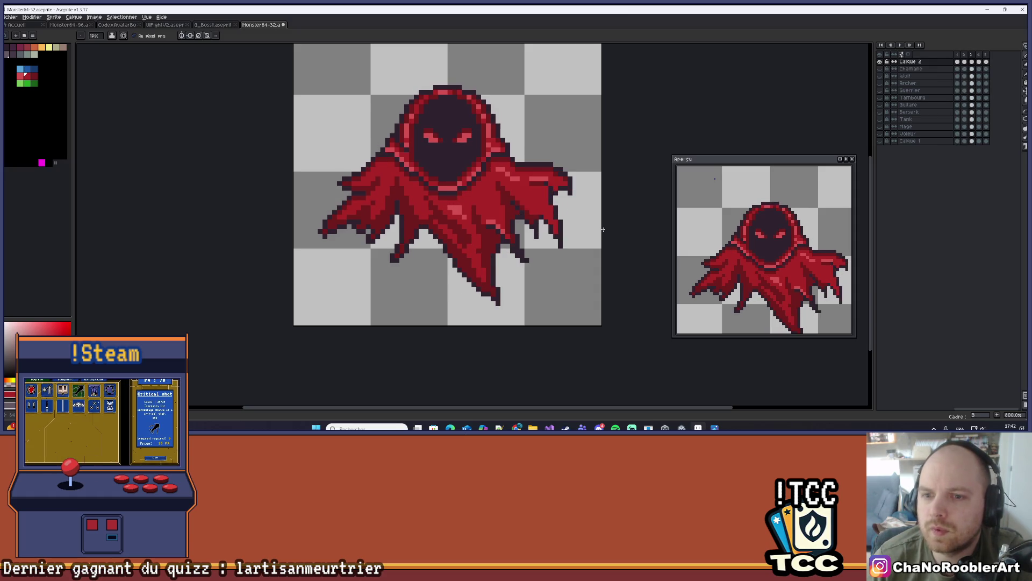
Select frame 2 in the timeline and preview the wraith animation's playback.
{"action": "scroll", "coordinate": [603, 229], "scroll_direction": "up", "scroll_amount": 3}
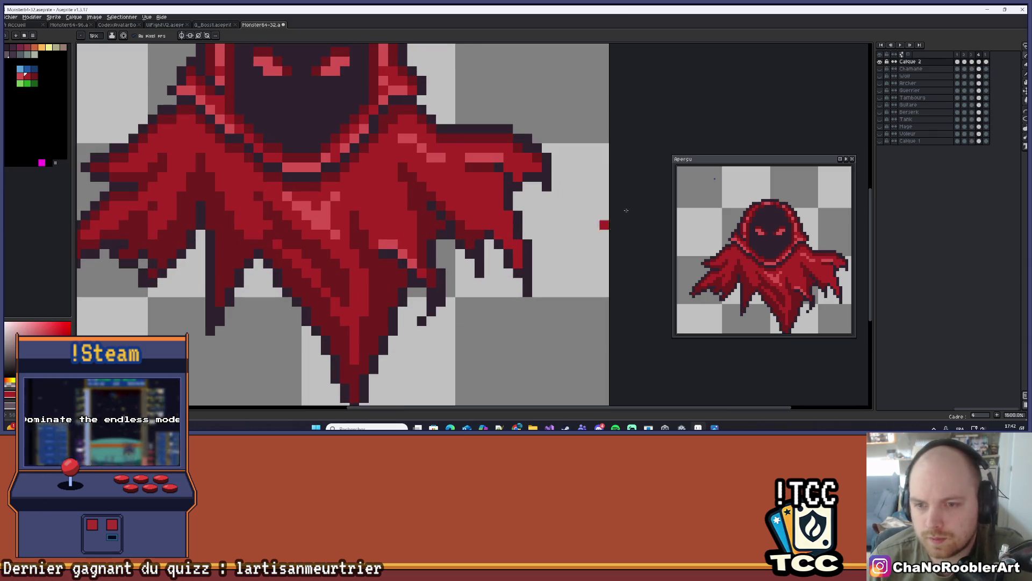
{"action": "left_click", "coordinate": [965, 56]}
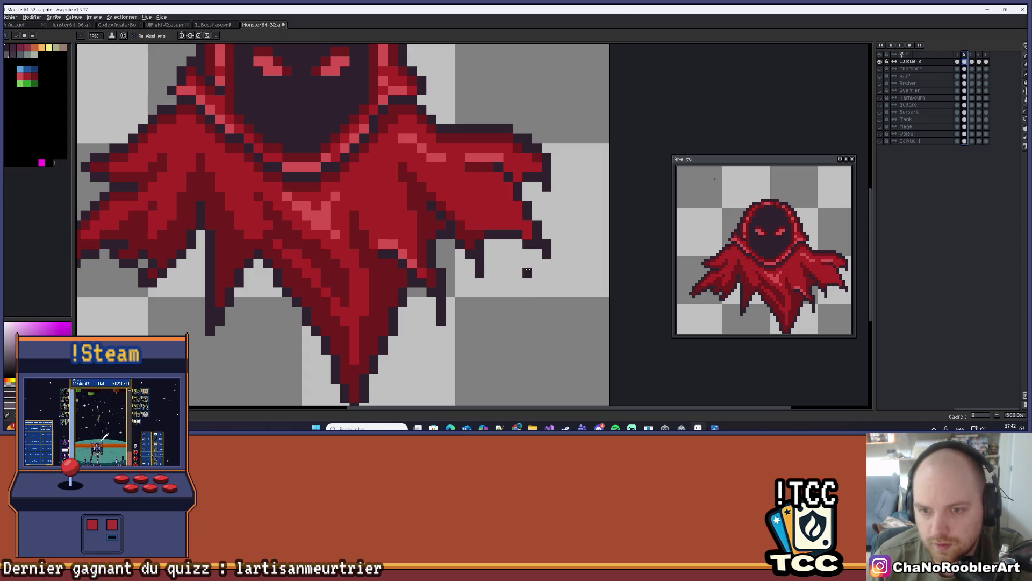
{"action": "key", "text": "Return"}
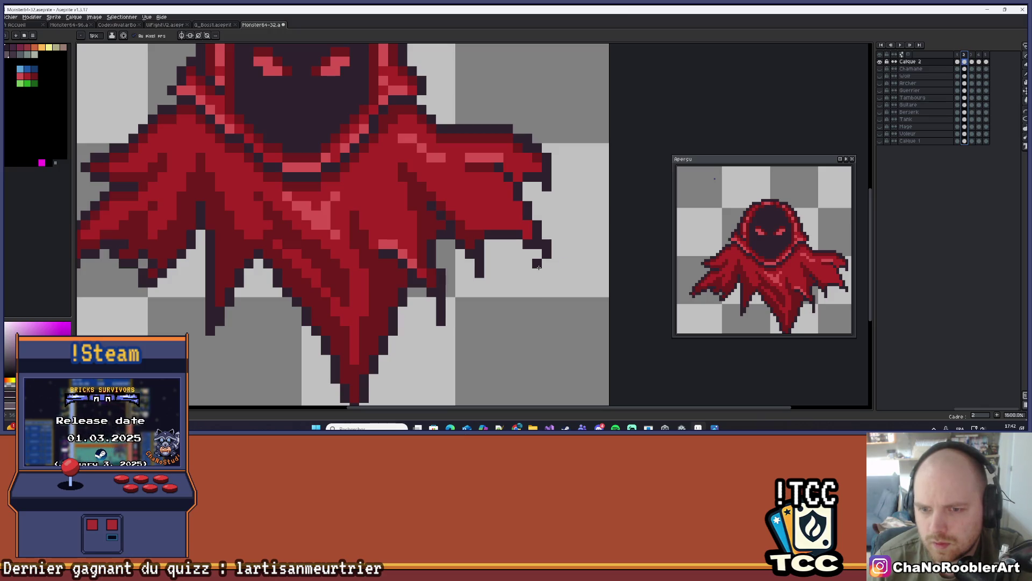
{"action": "scroll", "coordinate": [539, 269], "scroll_direction": "up", "scroll_amount": 2}
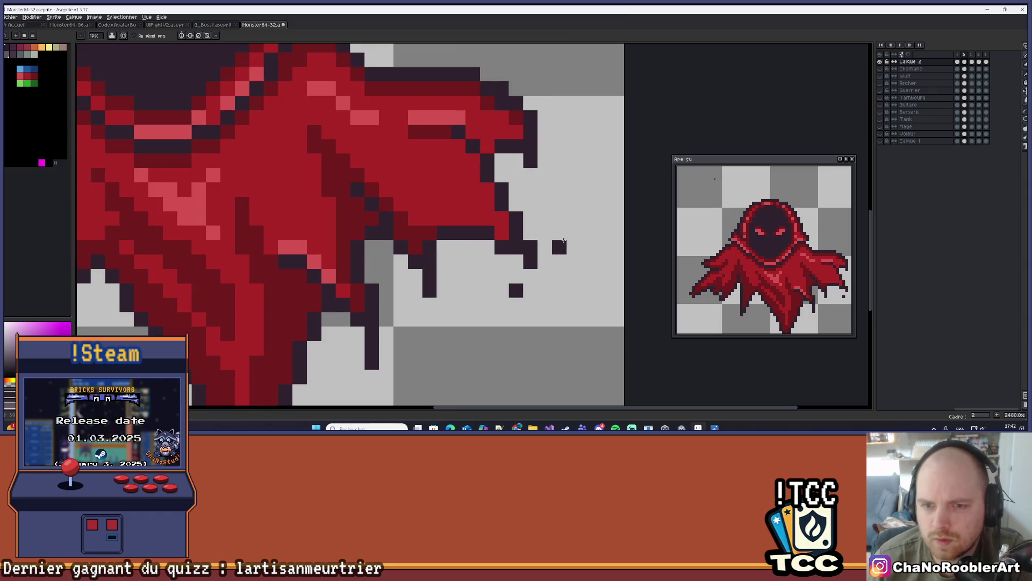
Draw a dark diagonal line along the cloak's right edge.
{"action": "mouse_move", "coordinate": [554, 230]}
{"action": "left_mouse_down"}
{"action": "mouse_move", "coordinate": [572, 226]}
{"action": "mouse_move", "coordinate": [540, 196]}
{"action": "left_mouse_up"}
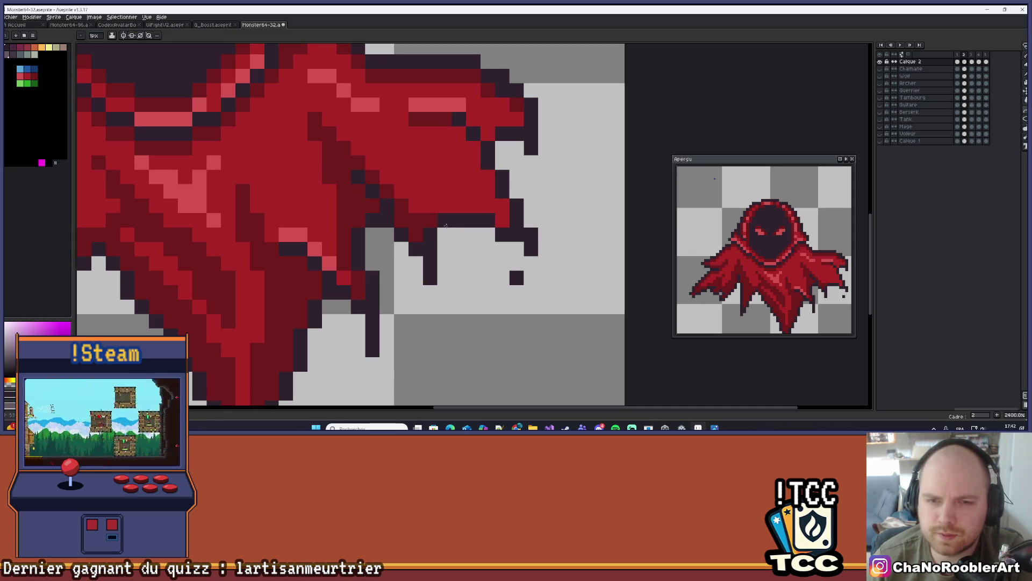
{"action": "mouse_move", "coordinate": [508, 289]}
{"action": "left_mouse_down"}
{"action": "mouse_move", "coordinate": [444, 251]}
{"action": "mouse_move", "coordinate": [447, 237]}
{"action": "mouse_move", "coordinate": [473, 242]}
{"action": "mouse_move", "coordinate": [457, 234]}
{"action": "mouse_move", "coordinate": [467, 229]}
{"action": "left_mouse_up"}
{"action": "scroll", "coordinate": [578, 178], "scroll_direction": "down", "scroll_amount": 1}
{"action": "scroll", "coordinate": [554, 184], "scroll_direction": "up", "scroll_amount": 1}
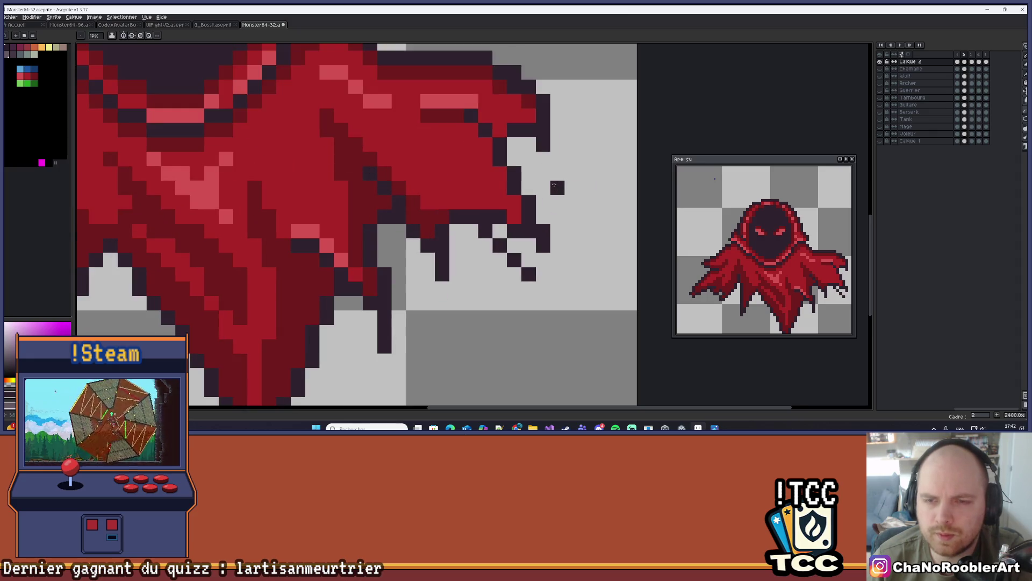
{"action": "key", "text": "ctrl+z"}
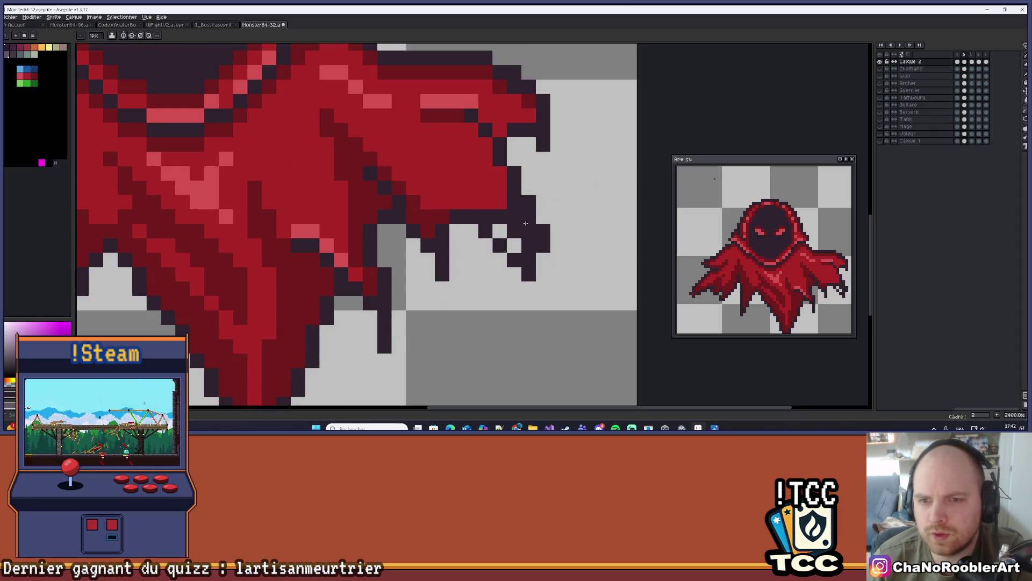
{"action": "key", "text": "ctrl+y"}
Sample the cloak's red and return to the pencil.
{"action": "key", "text": "e"}
{"action": "left_click", "coordinate": [514, 215], "text": "alt"}
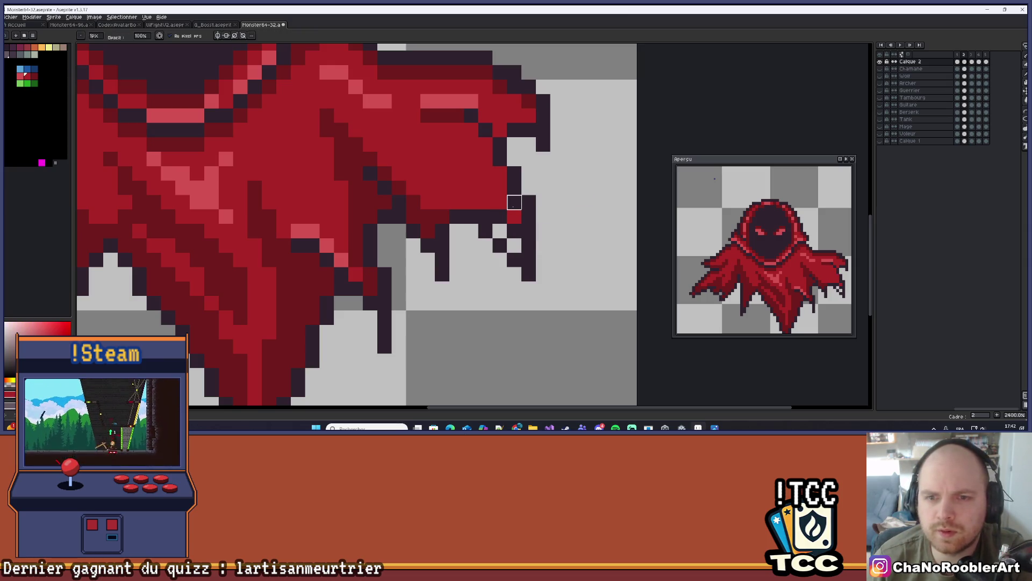
{"action": "key", "text": "b"}
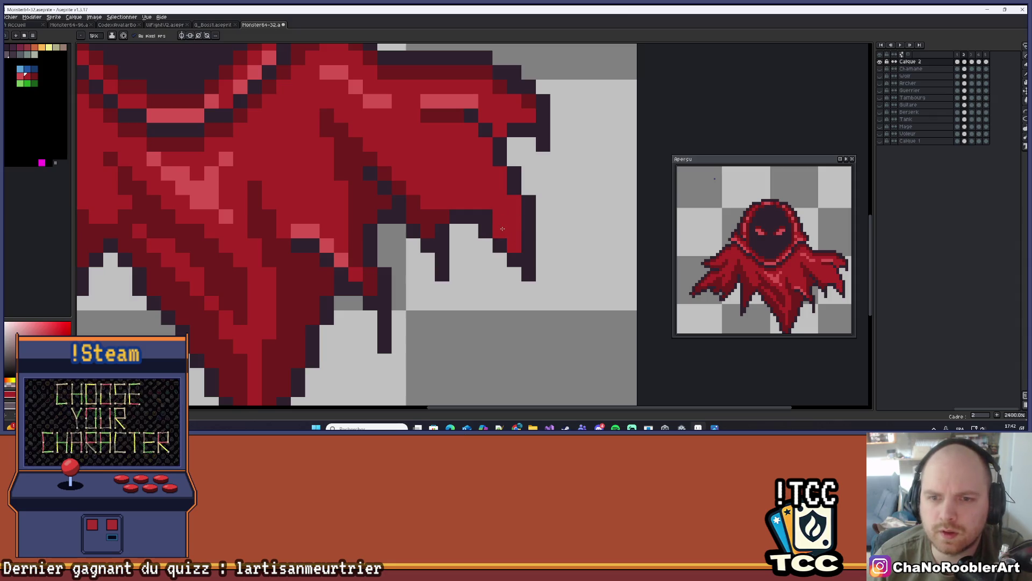
{"action": "scroll", "coordinate": [545, 229], "scroll_direction": "down", "scroll_amount": 4}
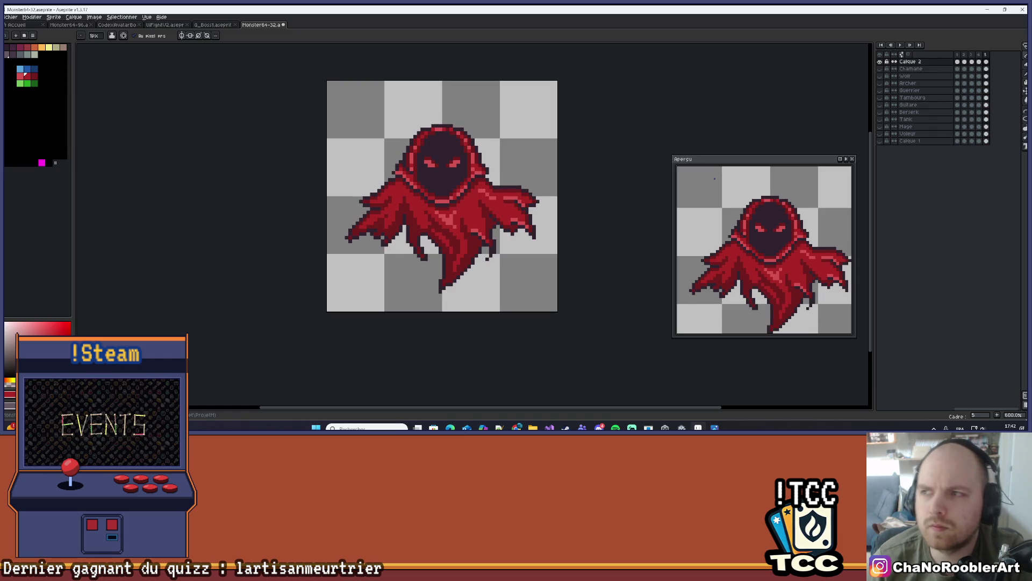
{"action": "left_click", "coordinate": [902, 46]}
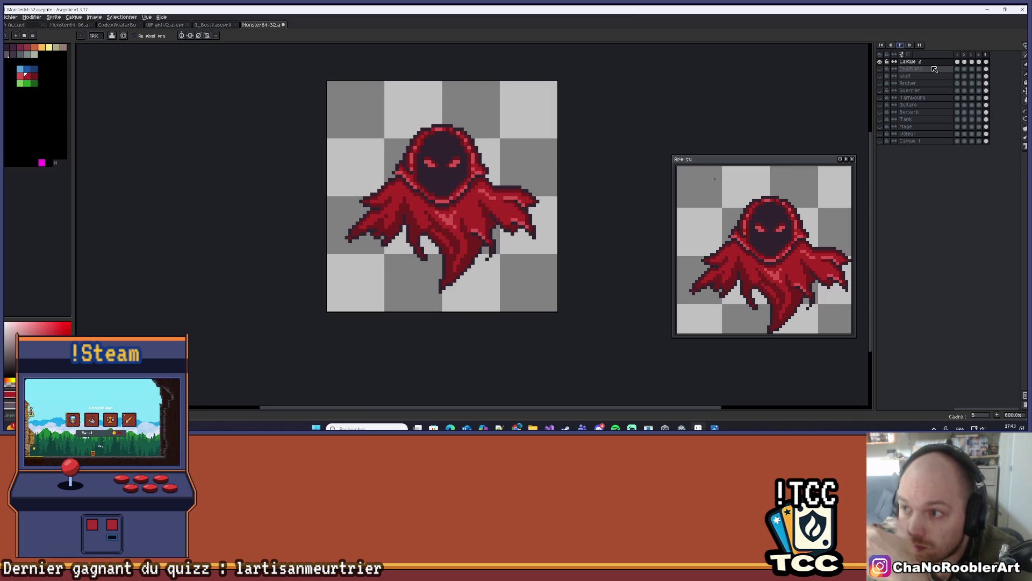
{"action": "left_click", "coordinate": [971, 63]}
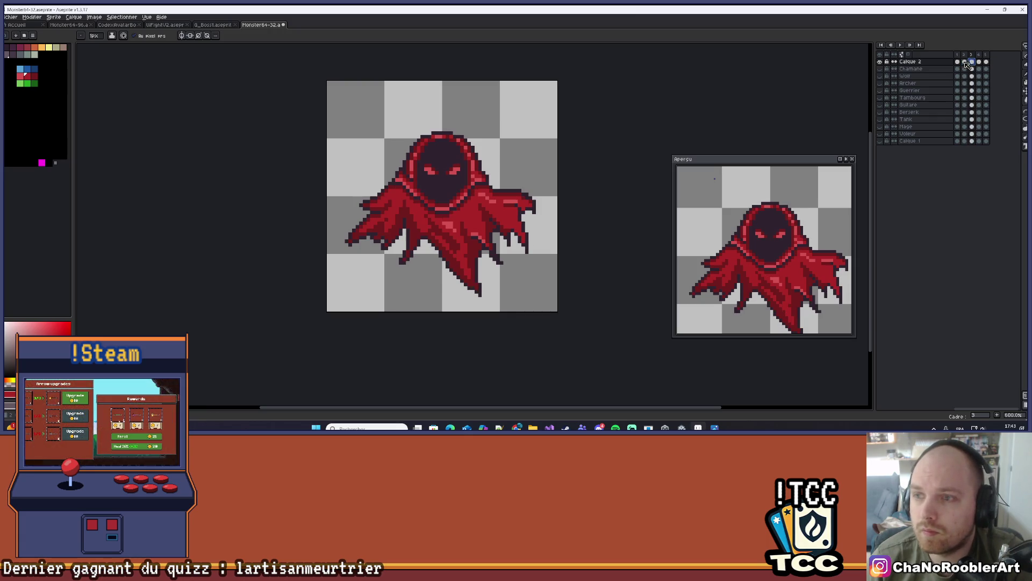
{"action": "left_click", "coordinate": [965, 63]}
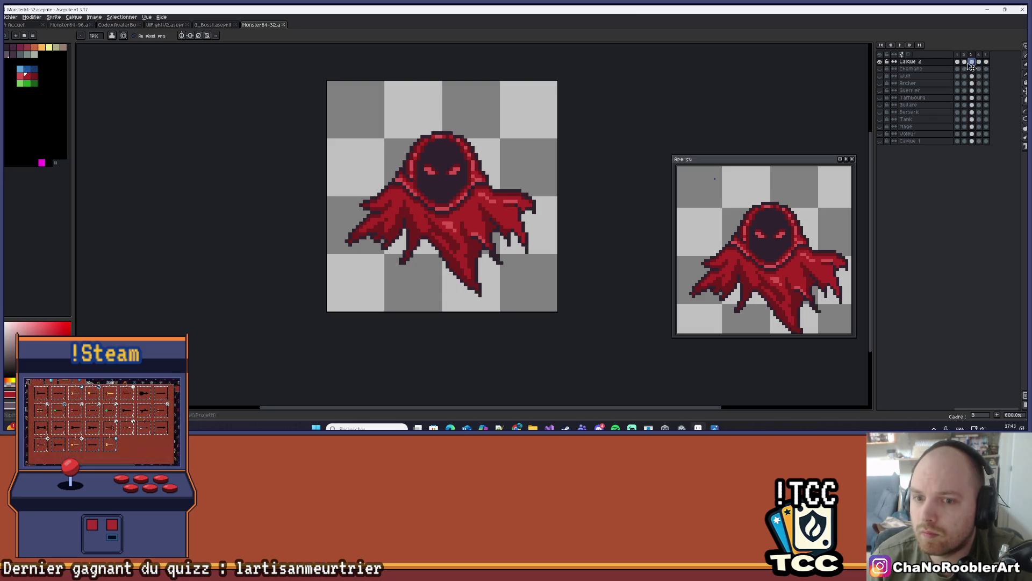
{"action": "left_click", "coordinate": [958, 63]}
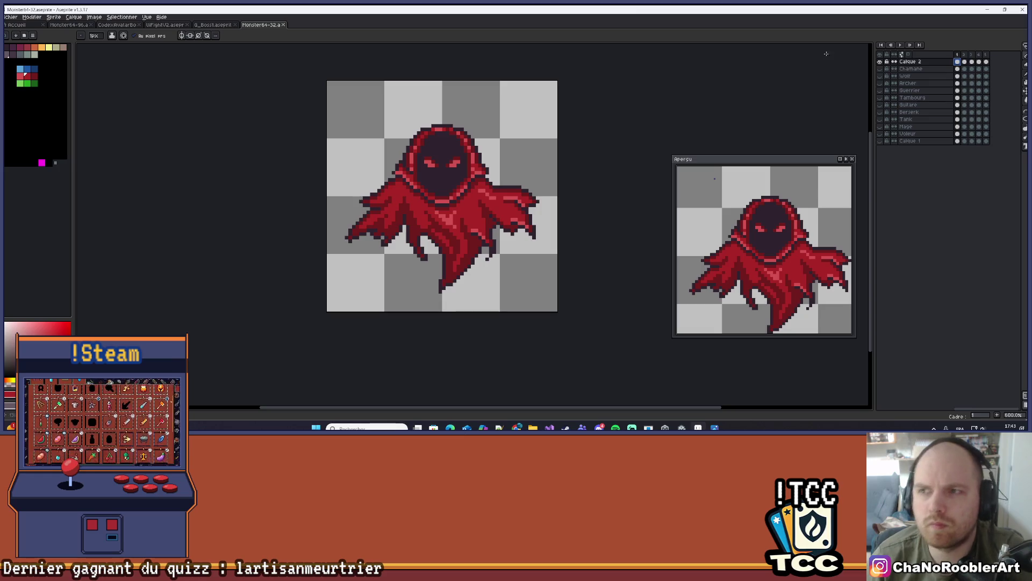
{"action": "left_click", "coordinate": [900, 45]}
{"action": "scroll", "coordinate": [624, 143], "scroll_direction": "down", "scroll_amount": 2}
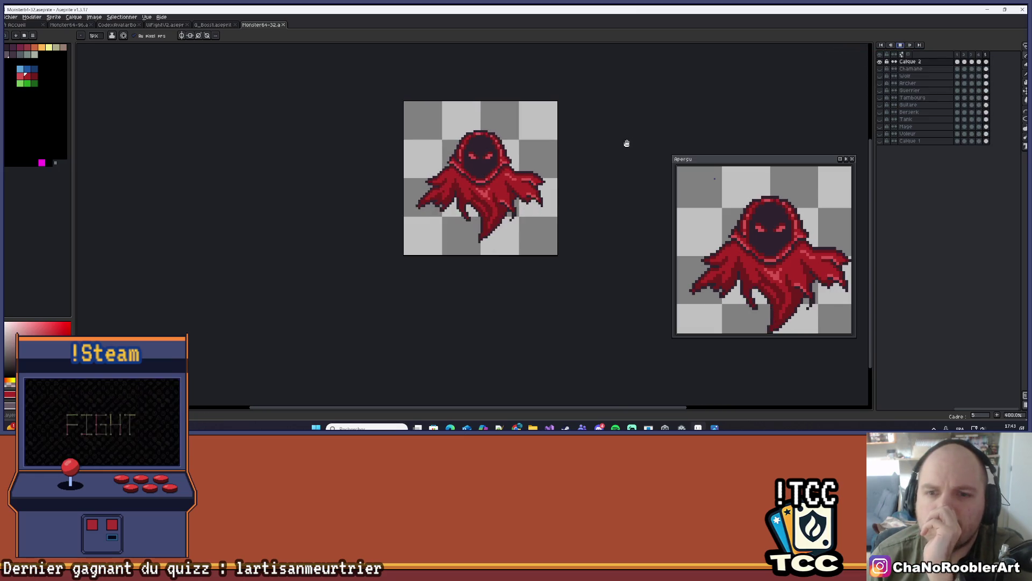
{"action": "scroll", "coordinate": [555, 204], "scroll_direction": "down", "scroll_amount": 2}
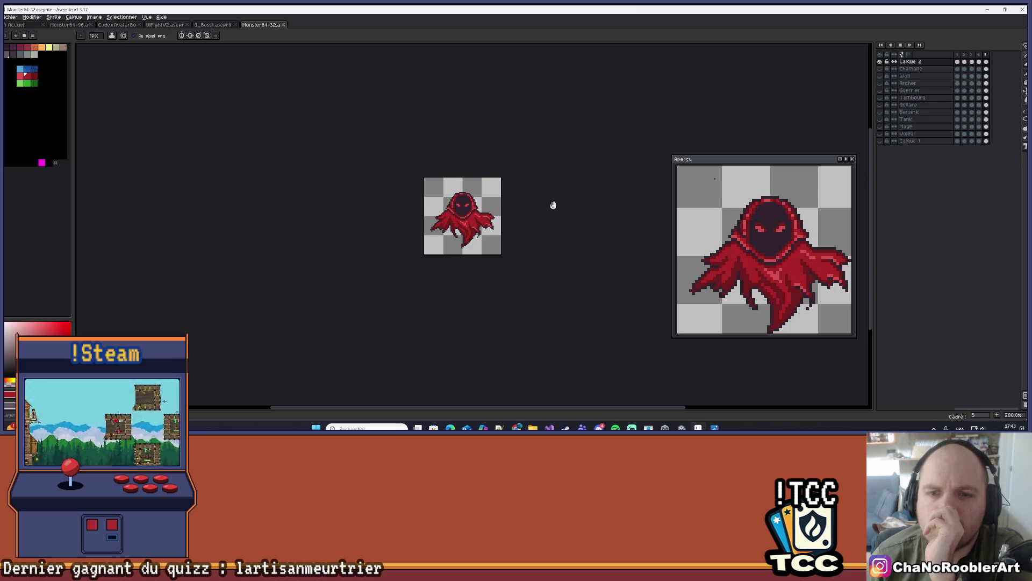
{"action": "scroll", "coordinate": [553, 205], "scroll_direction": "up", "scroll_amount": 1}
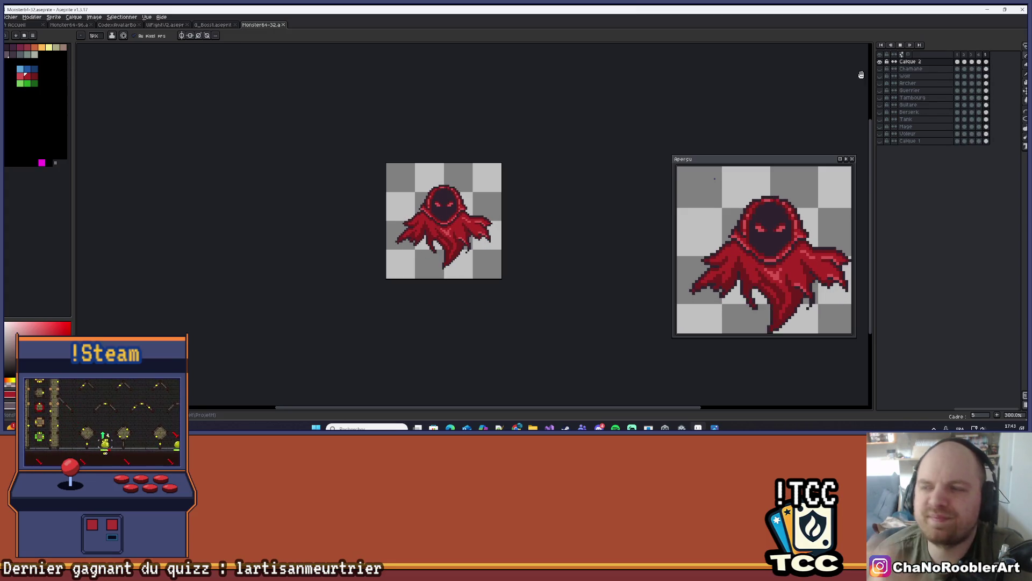
{"action": "left_click", "coordinate": [964, 55]}
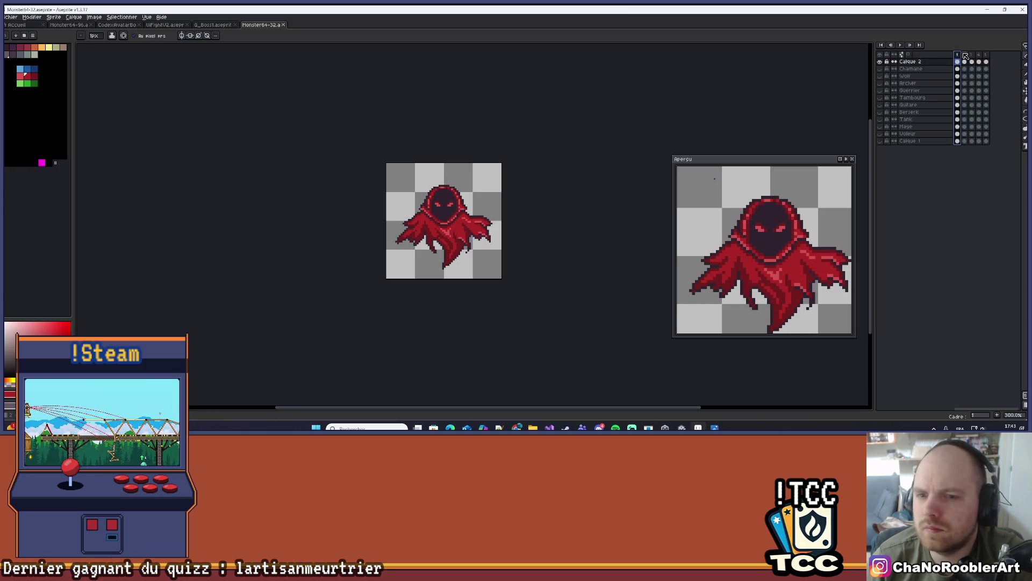
{"action": "scroll", "coordinate": [467, 227], "scroll_direction": "up", "scroll_amount": 7}
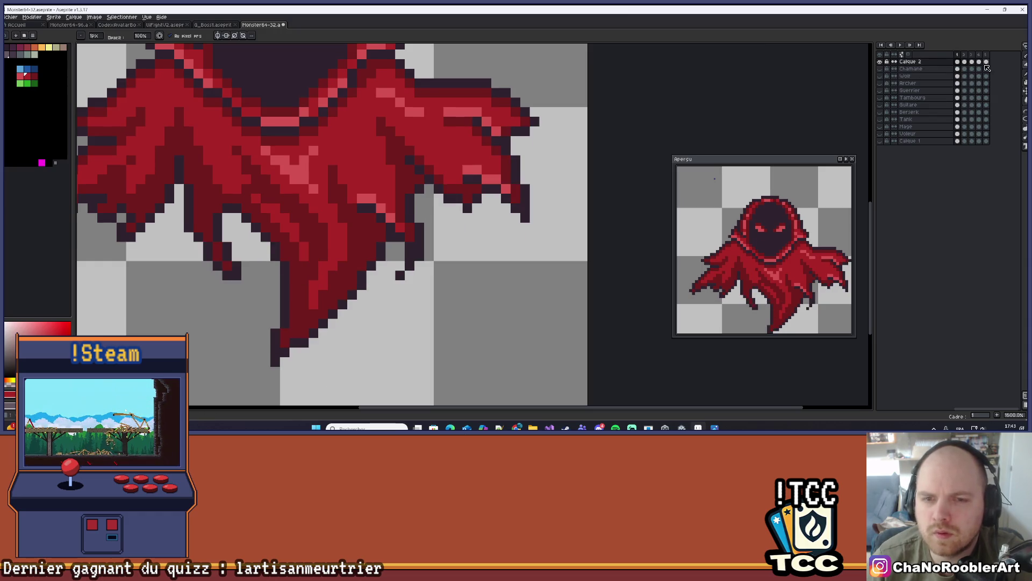
{"action": "scroll", "coordinate": [308, 160], "scroll_direction": "down", "scroll_amount": 3}
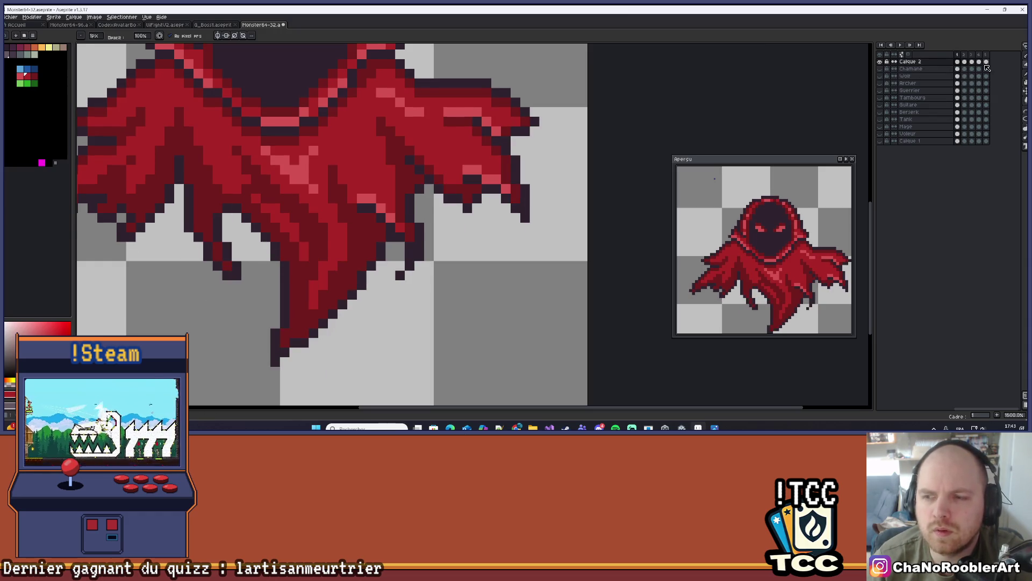
{"action": "left_click_drag", "start_coordinate": [308, 160], "coordinate": [339, 160]}
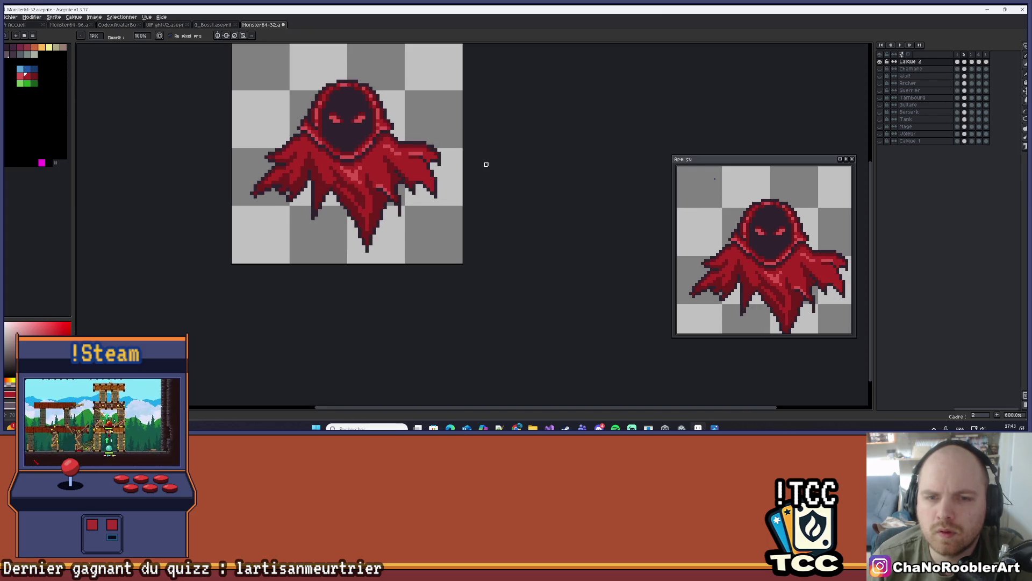
{"action": "scroll", "coordinate": [473, 169], "scroll_direction": "up", "scroll_amount": 4}
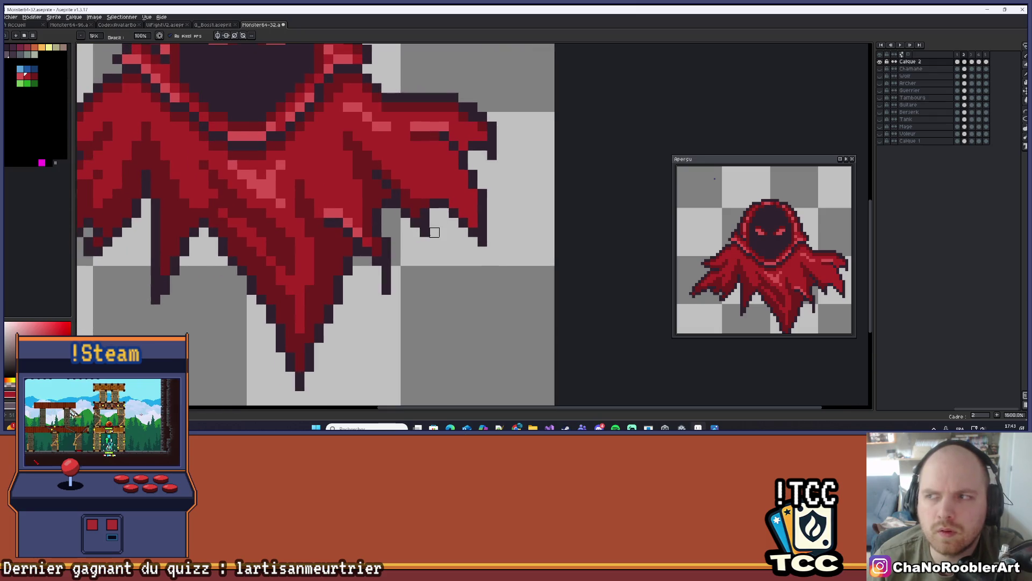
{"action": "scroll", "coordinate": [425, 242], "scroll_direction": "down", "scroll_amount": 4}
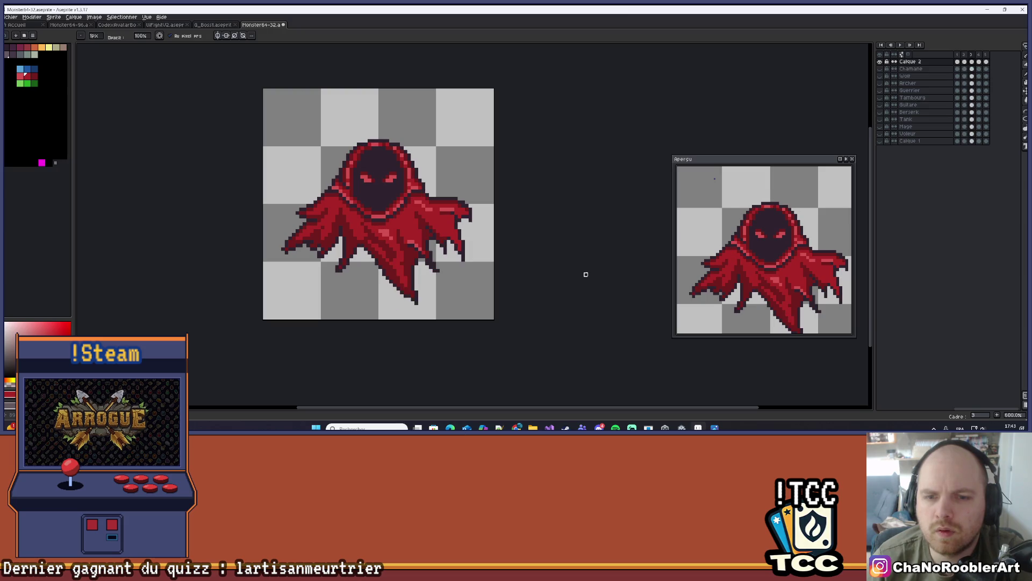
{"action": "scroll", "coordinate": [509, 269], "scroll_direction": "up", "scroll_amount": 3}
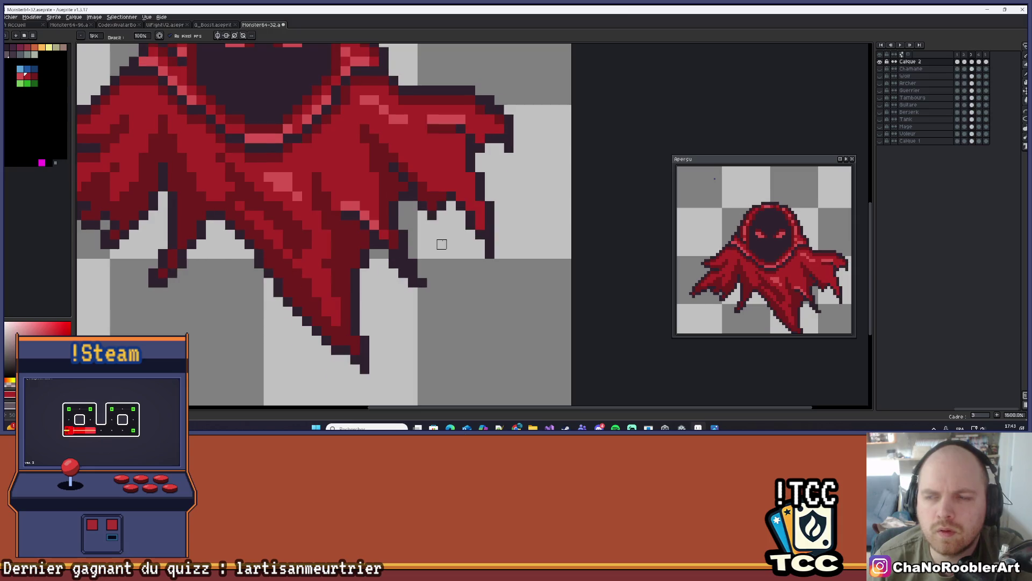
{"action": "scroll", "coordinate": [442, 244], "scroll_direction": "down", "scroll_amount": 3}
{"action": "left_click", "coordinate": [900, 45]}
{"action": "scroll", "coordinate": [471, 151], "scroll_direction": "down", "scroll_amount": 2}
{"action": "left_click_drag", "start_coordinate": [441, 167], "coordinate": [445, 233]}
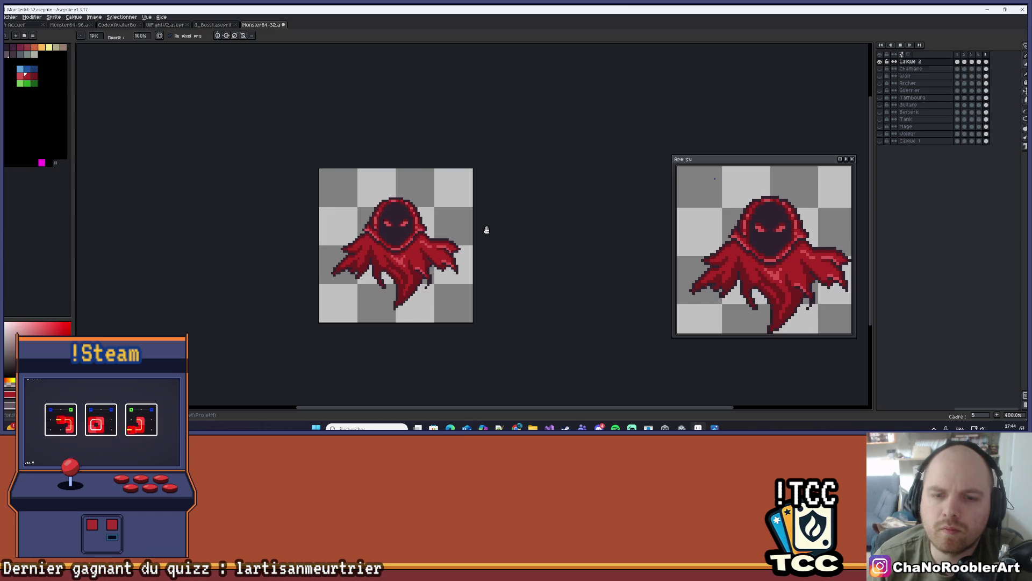
{"action": "scroll", "coordinate": [469, 234], "scroll_direction": "down", "scroll_amount": 2}
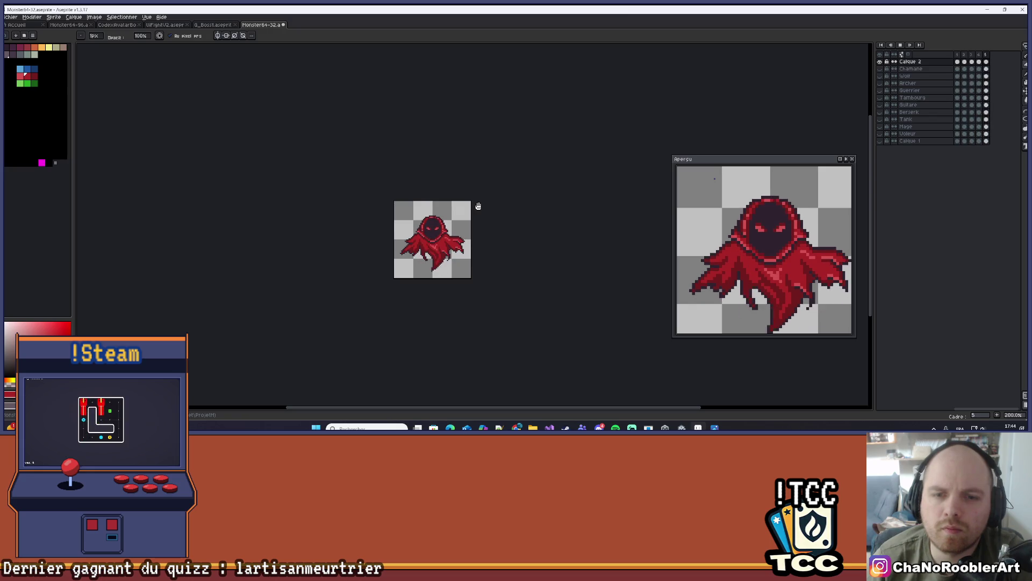
{"action": "scroll", "coordinate": [475, 210], "scroll_direction": "up", "scroll_amount": 7}
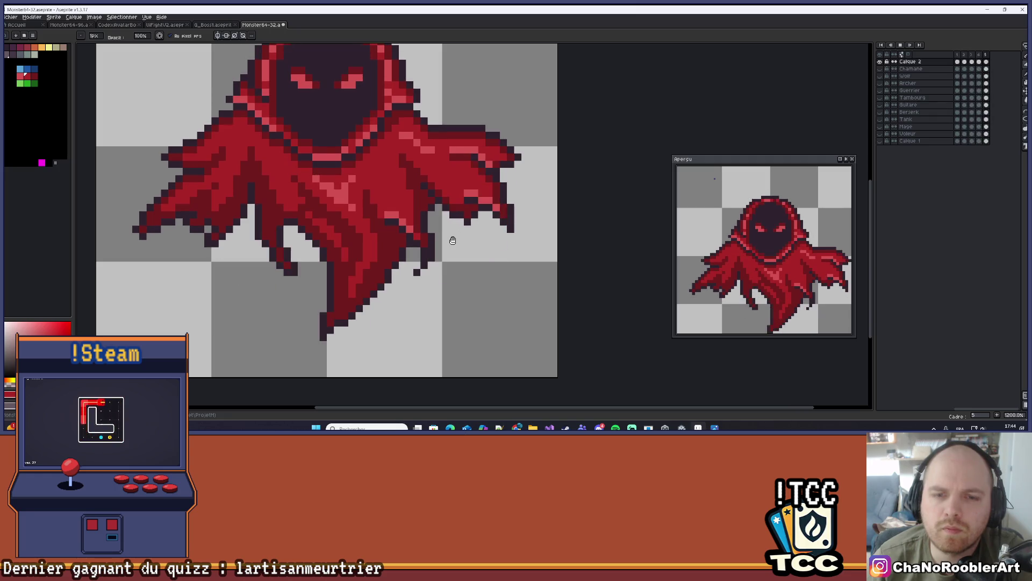
{"action": "scroll", "coordinate": [451, 242], "scroll_direction": "down", "scroll_amount": 4}
{"action": "scroll", "coordinate": [451, 249], "scroll_direction": "down", "scroll_amount": 2}
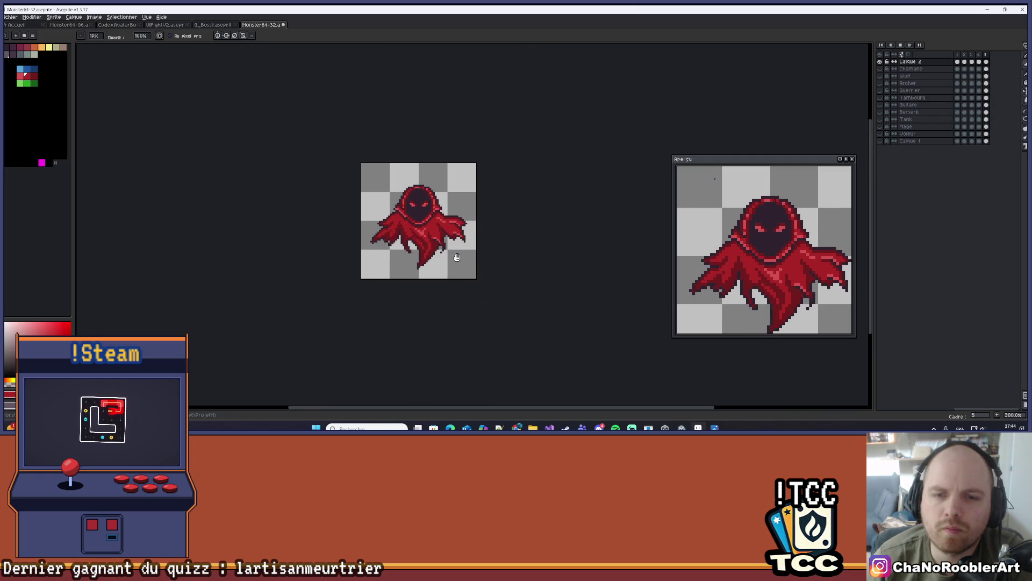
{"action": "left_click", "coordinate": [957, 55]}
Centre and zoom in on the wraith sprite with the pencil tool selected.
{"action": "scroll", "coordinate": [494, 223], "scroll_direction": "up", "scroll_amount": 4}
{"action": "left_click_drag", "start_coordinate": [522, 235], "coordinate": [650, 206]}
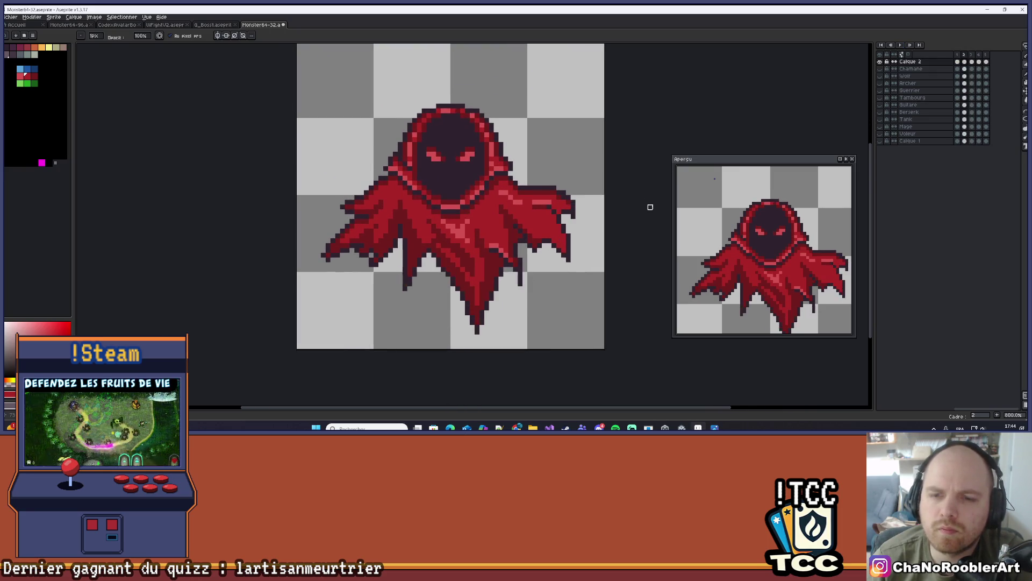
{"action": "scroll", "coordinate": [546, 258], "scroll_direction": "up", "scroll_amount": 5}
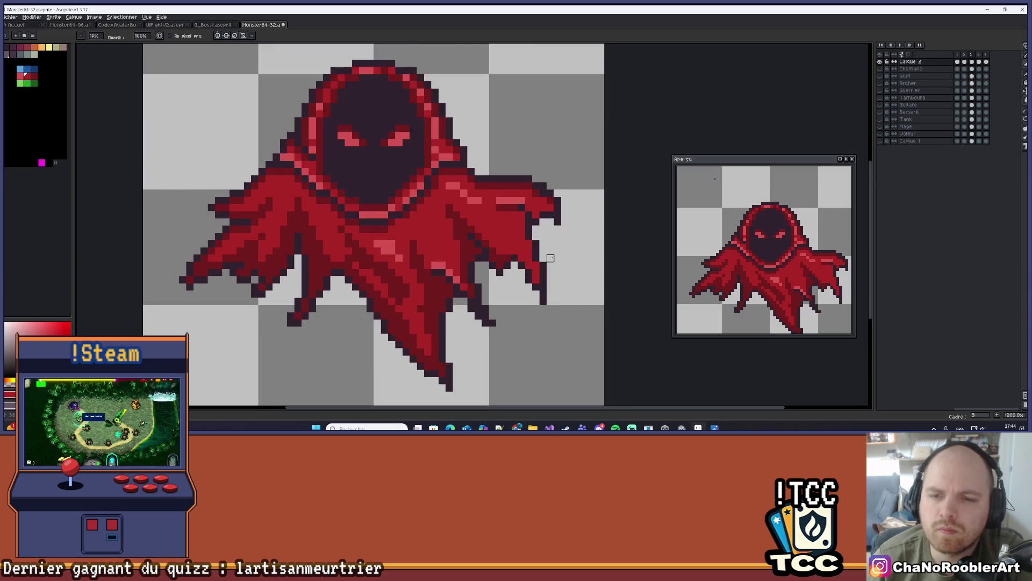
{"action": "key", "text": "b"}
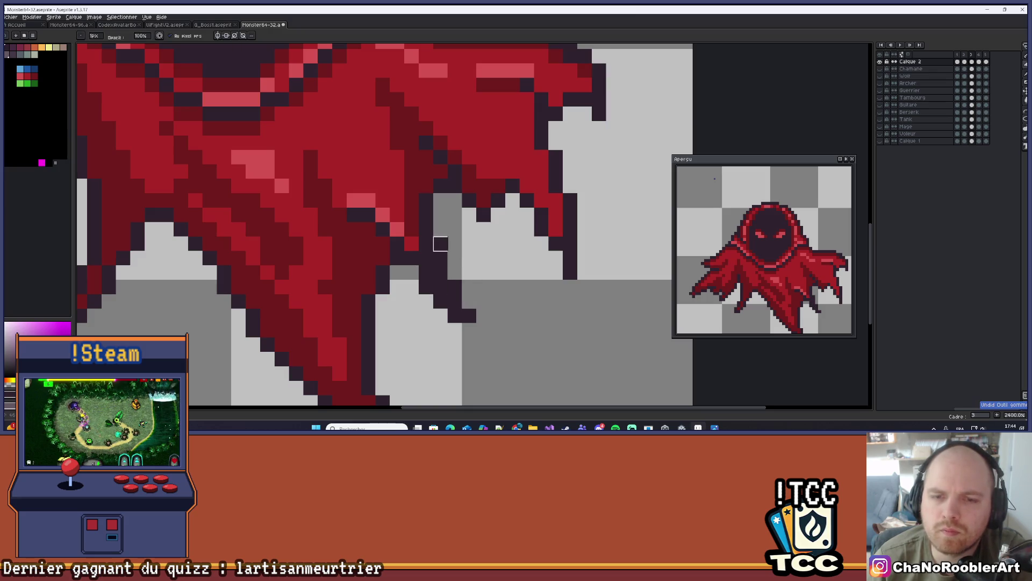
{"action": "scroll", "coordinate": [500, 275], "scroll_direction": "down", "scroll_amount": 7}
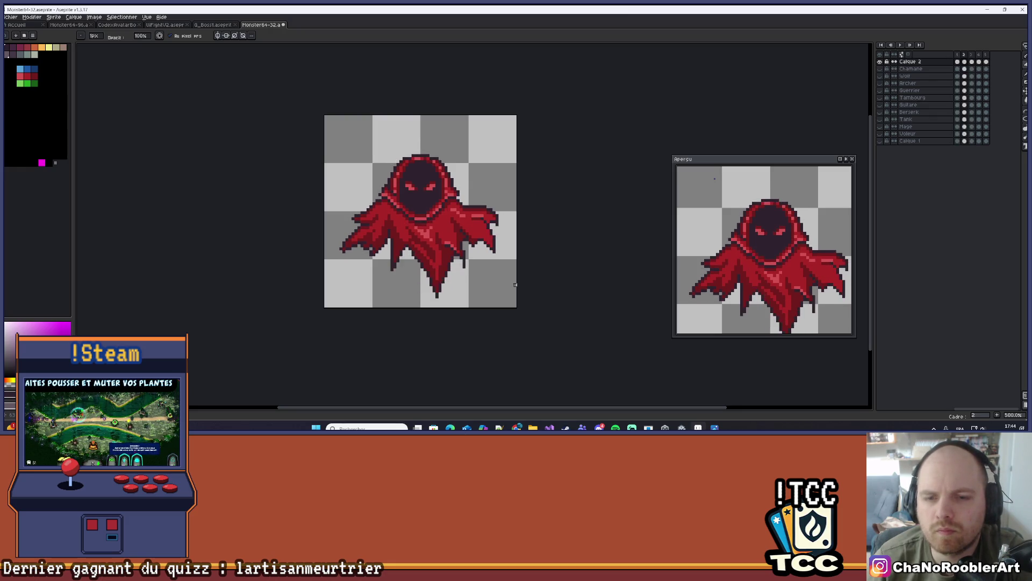
{"action": "key", "text": "v"}
{"action": "key", "text": "b"}
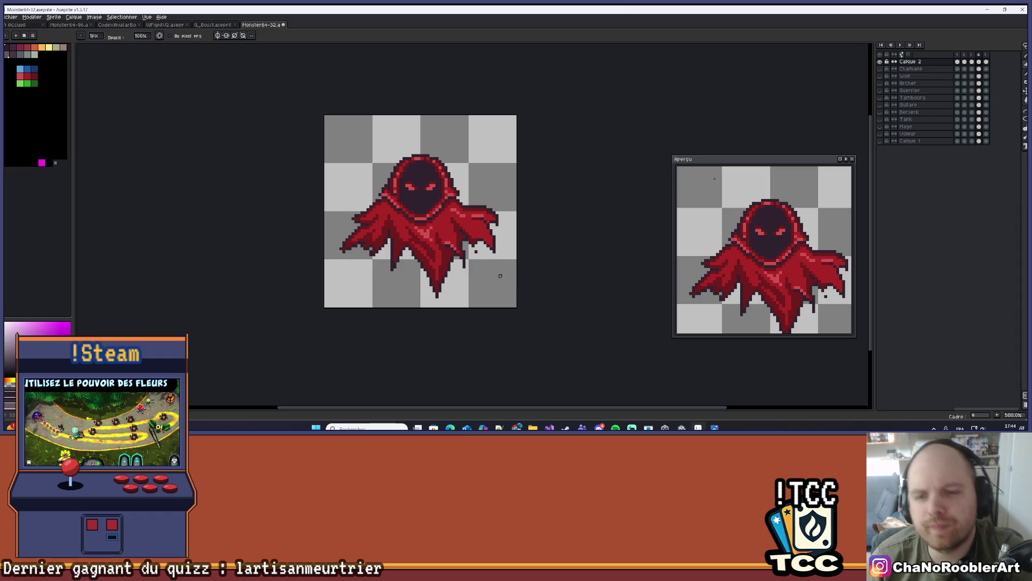
{"action": "scroll", "coordinate": [476, 252], "scroll_direction": "down", "scroll_amount": 2}
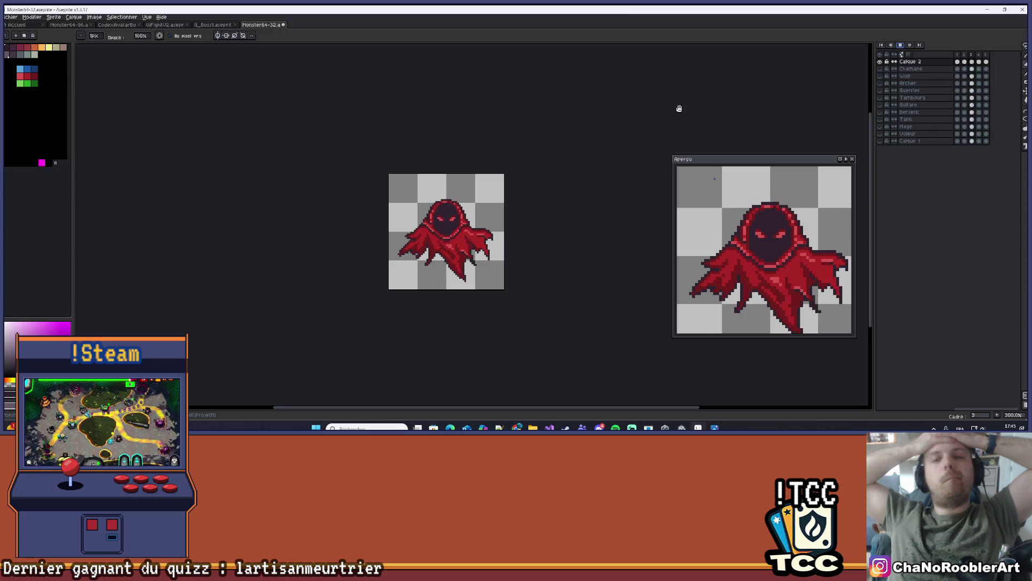
{"action": "scroll", "coordinate": [491, 230], "scroll_direction": "up", "scroll_amount": 2}
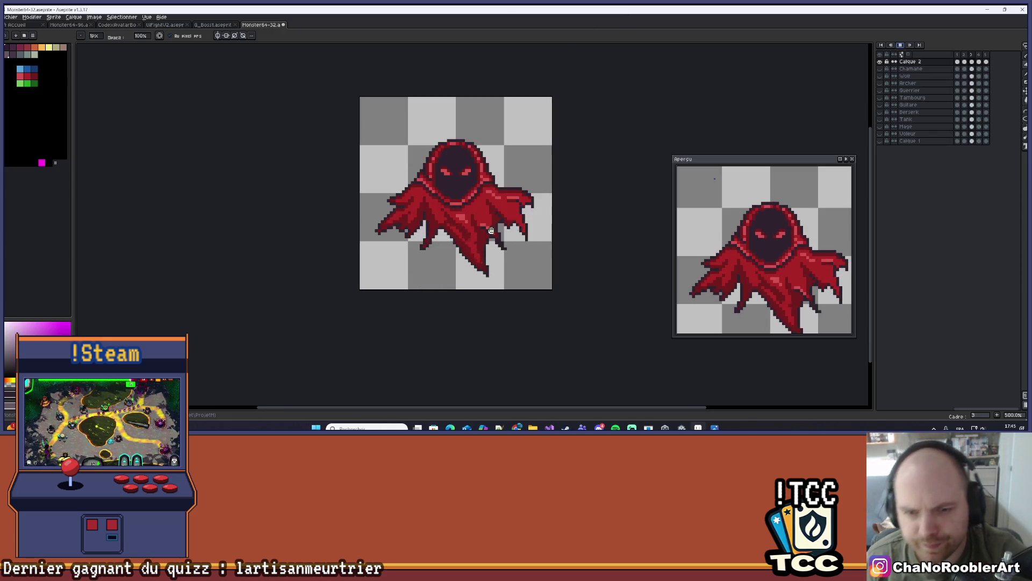
{"action": "scroll", "coordinate": [491, 230], "scroll_direction": "up", "scroll_amount": 4}
{"action": "scroll", "coordinate": [556, 181], "scroll_direction": "down", "scroll_amount": 4}
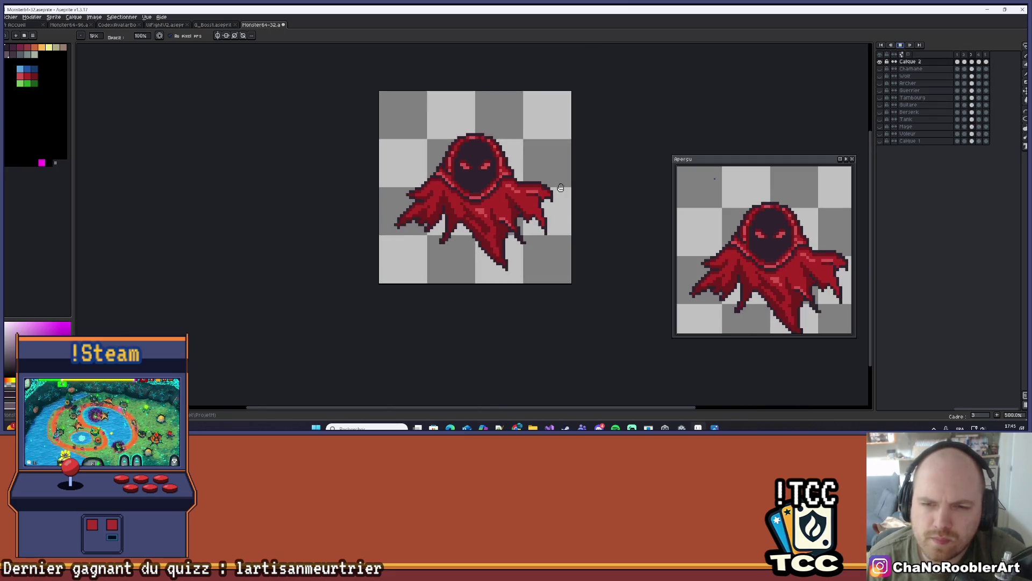
{"action": "scroll", "coordinate": [548, 251], "scroll_direction": "down", "scroll_amount": 2}
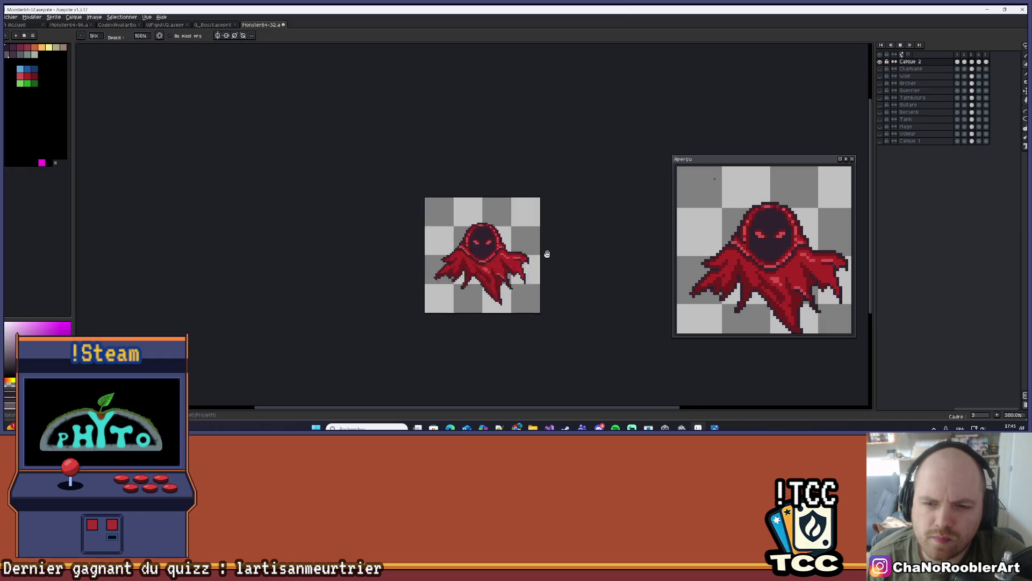
{"action": "scroll", "coordinate": [547, 253], "scroll_direction": "up", "scroll_amount": 1}
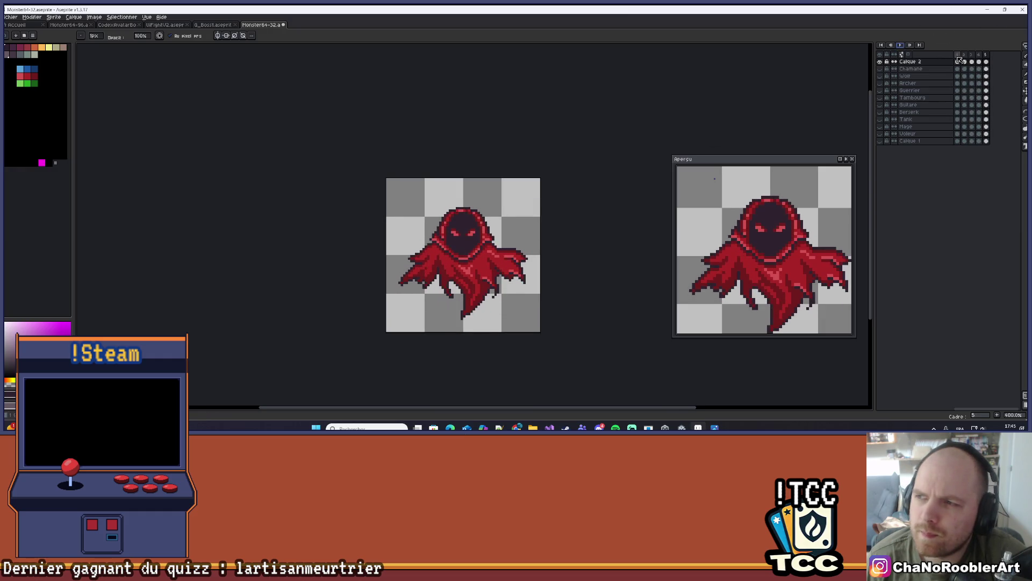
{"action": "scroll", "coordinate": [540, 226], "scroll_direction": "up", "scroll_amount": 5}
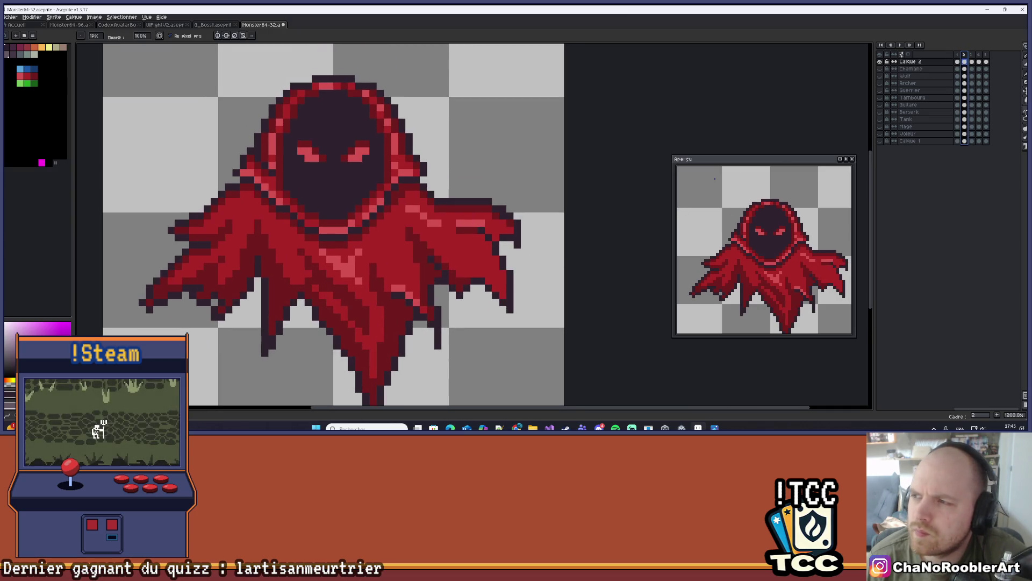
{"action": "scroll", "coordinate": [431, 192], "scroll_direction": "up", "scroll_amount": 1}
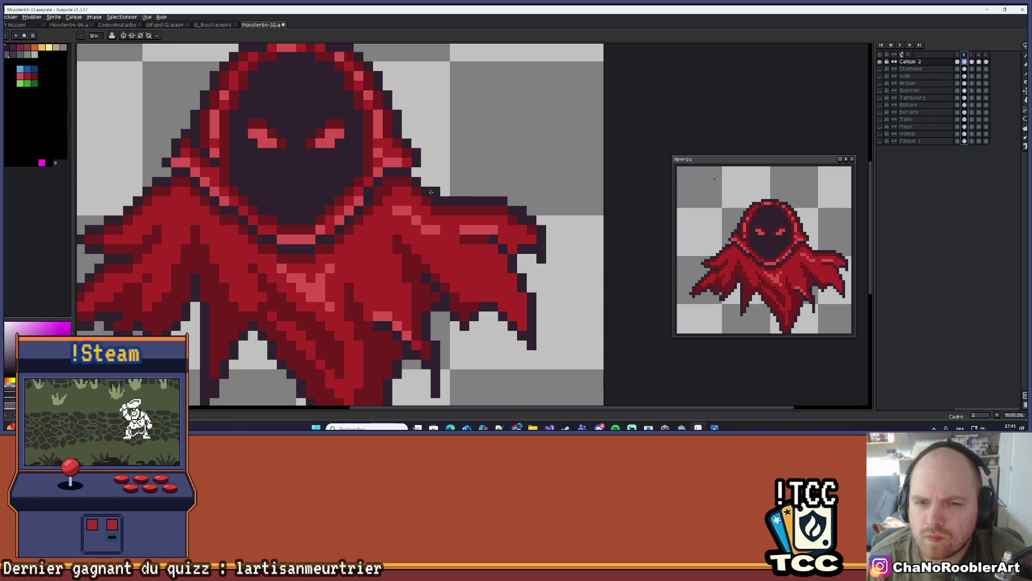
{"action": "left_click", "coordinate": [488, 230]}
Darken the top edge of the right cloak wing with a dark pencil stroke.
{"action": "mouse_move", "coordinate": [516, 248]}
{"action": "left_mouse_down"}
{"action": "mouse_move", "coordinate": [545, 254]}
{"action": "mouse_move", "coordinate": [473, 228]}
{"action": "left_mouse_up"}
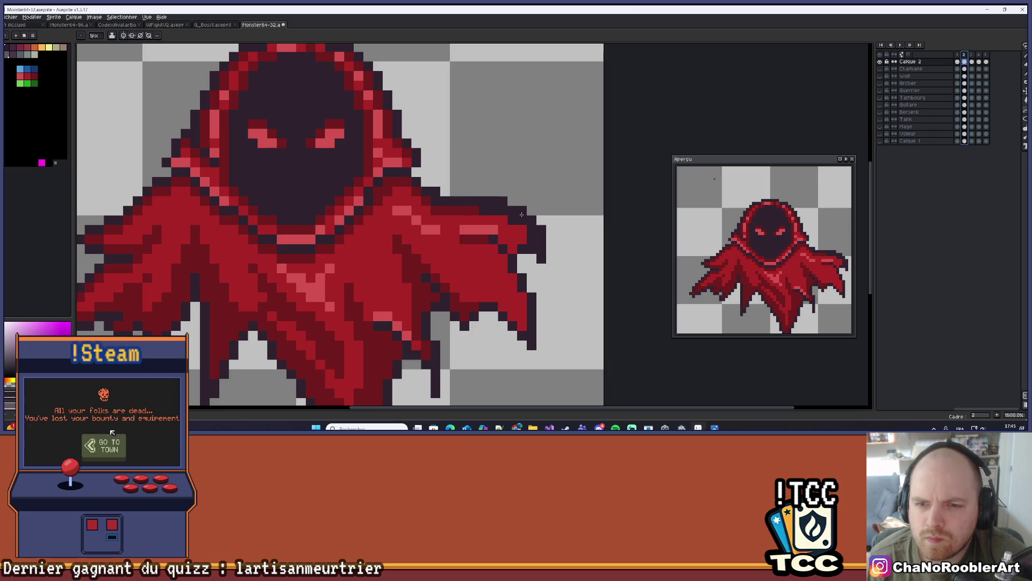
{"action": "key", "text": "b"}
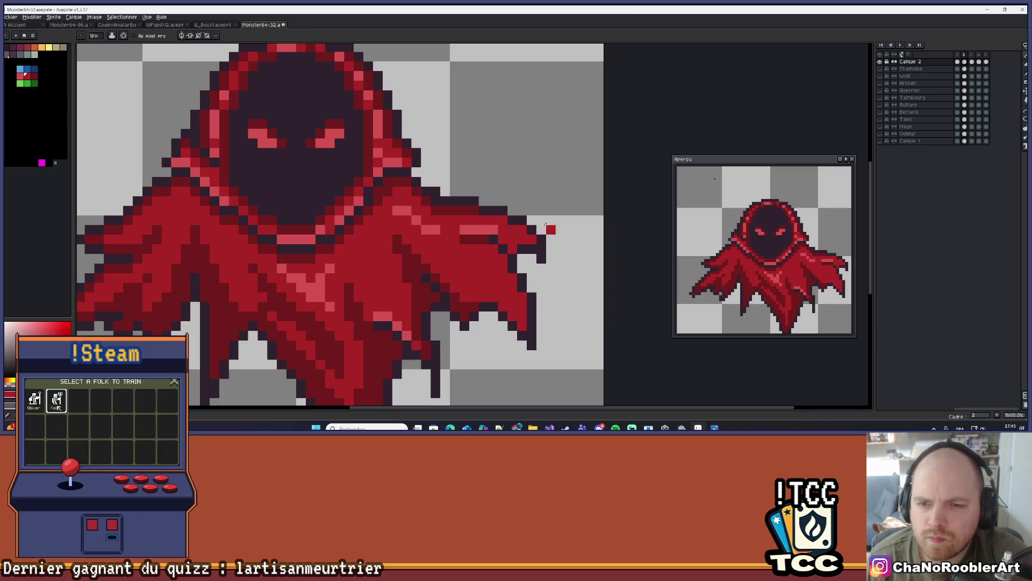
{"action": "scroll", "coordinate": [531, 259], "scroll_direction": "down", "scroll_amount": 3}
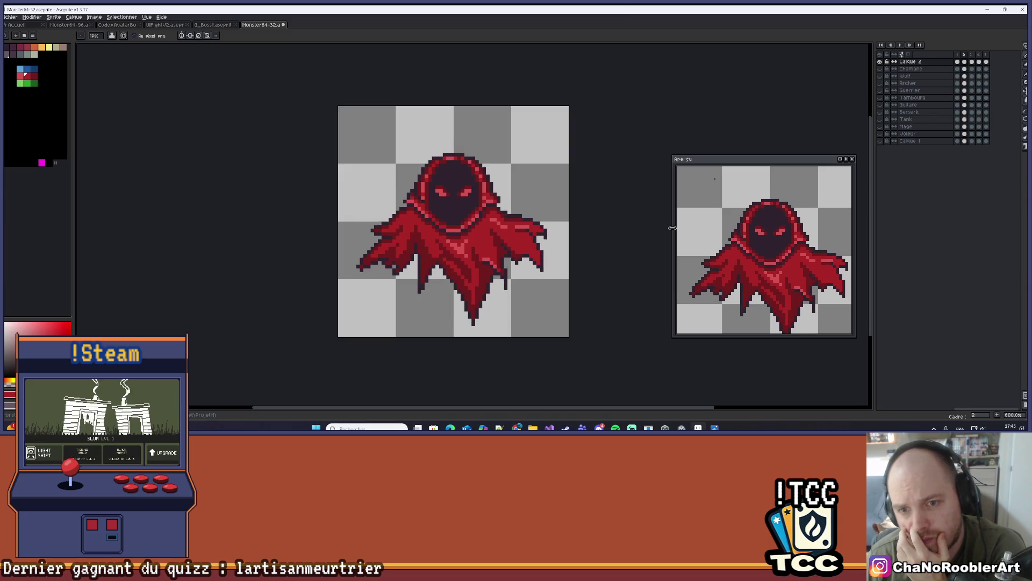
{"action": "scroll", "coordinate": [524, 145], "scroll_direction": "up", "scroll_amount": 4}
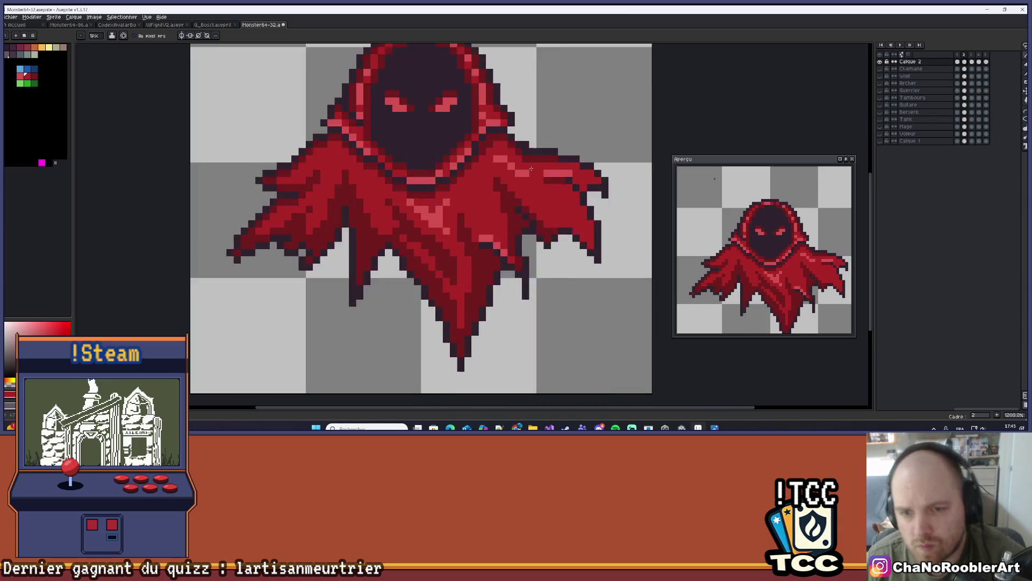
{"action": "scroll", "coordinate": [523, 135], "scroll_direction": "down", "scroll_amount": 6}
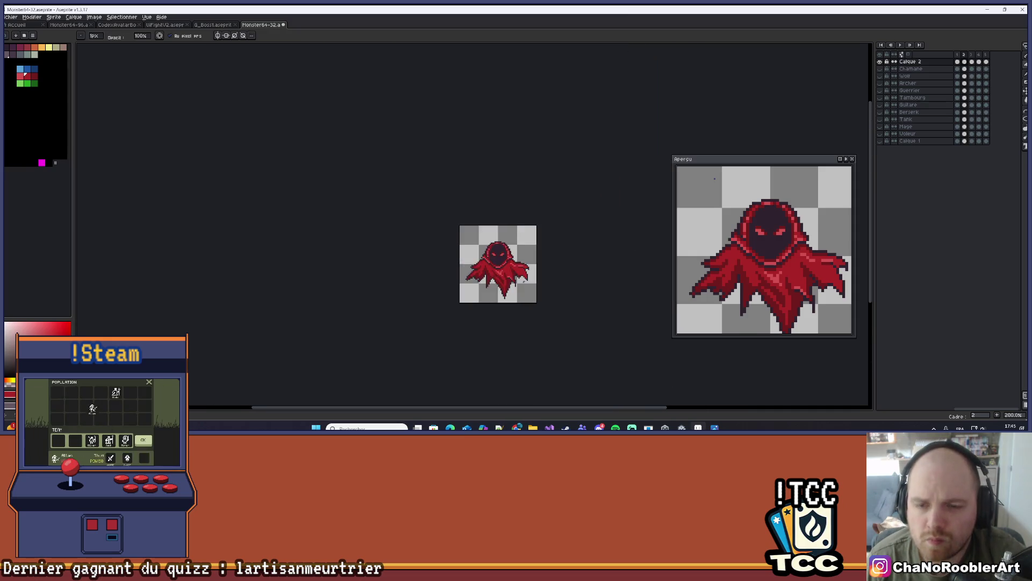
{"action": "scroll", "coordinate": [544, 284], "scroll_direction": "up", "scroll_amount": 2}
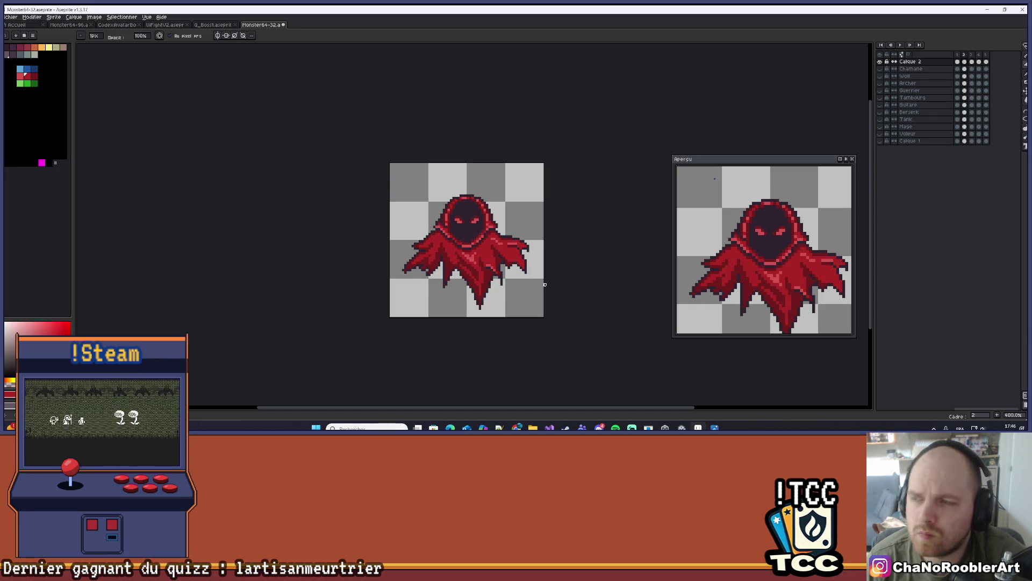
{"action": "scroll", "coordinate": [515, 246], "scroll_direction": "up", "scroll_amount": 5}
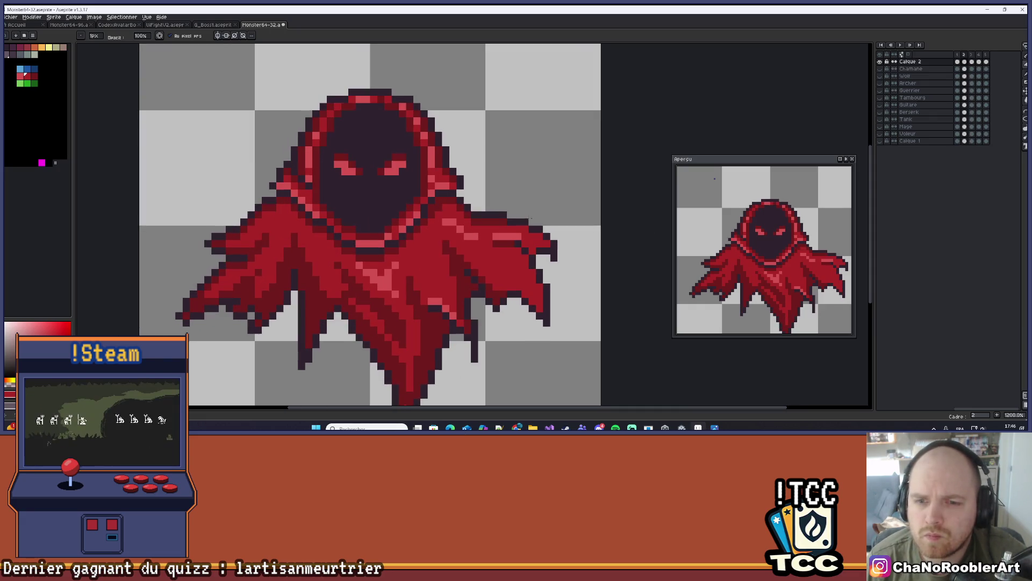
{"action": "key", "text": "m"}
{"action": "scroll", "coordinate": [554, 230], "scroll_direction": "up", "scroll_amount": 2}
Lasso-select the right sleeve on frame 2, then advance to frame 3.
{"action": "mouse_move", "coordinate": [384, 125]}
{"action": "left_mouse_down"}
{"action": "mouse_move", "coordinate": [424, 147]}
{"action": "mouse_move", "coordinate": [432, 138]}
{"action": "left_mouse_up"}
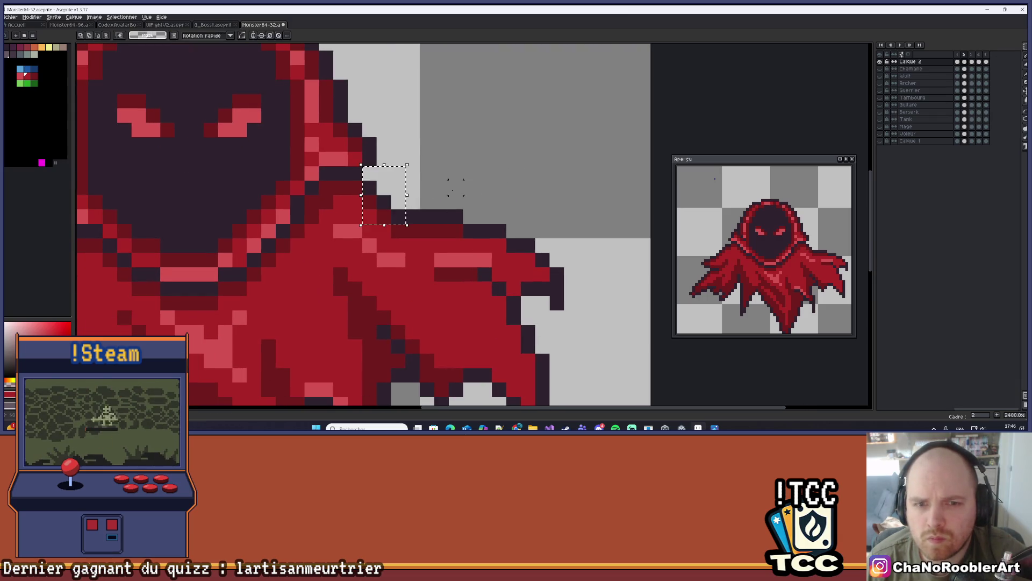
{"action": "scroll", "coordinate": [499, 173], "scroll_direction": "down", "scroll_amount": 2}
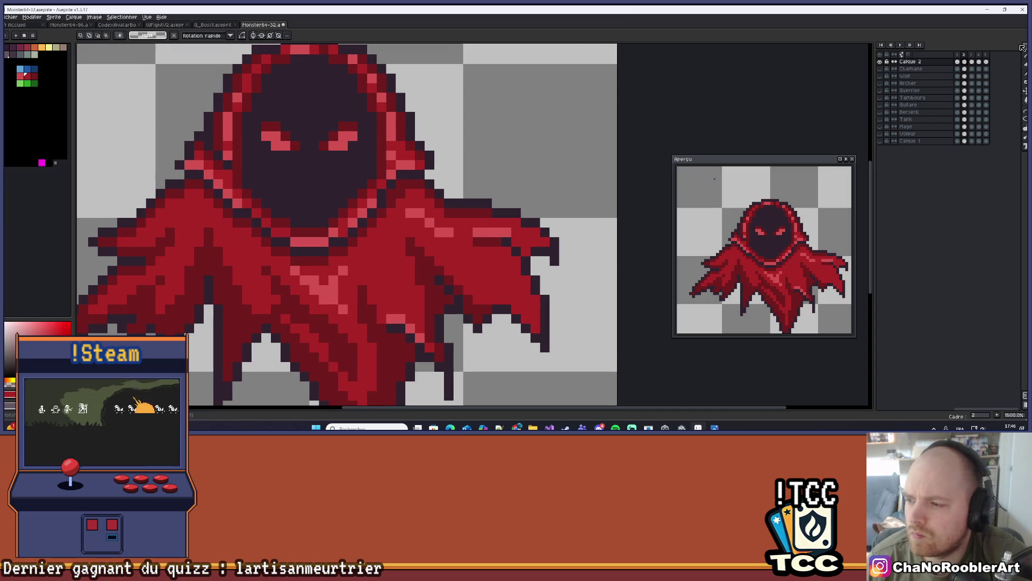
{"action": "left_click", "coordinate": [997, 48]}
{"action": "left_click_drag", "start_coordinate": [497, 174], "coordinate": [505, 144]}
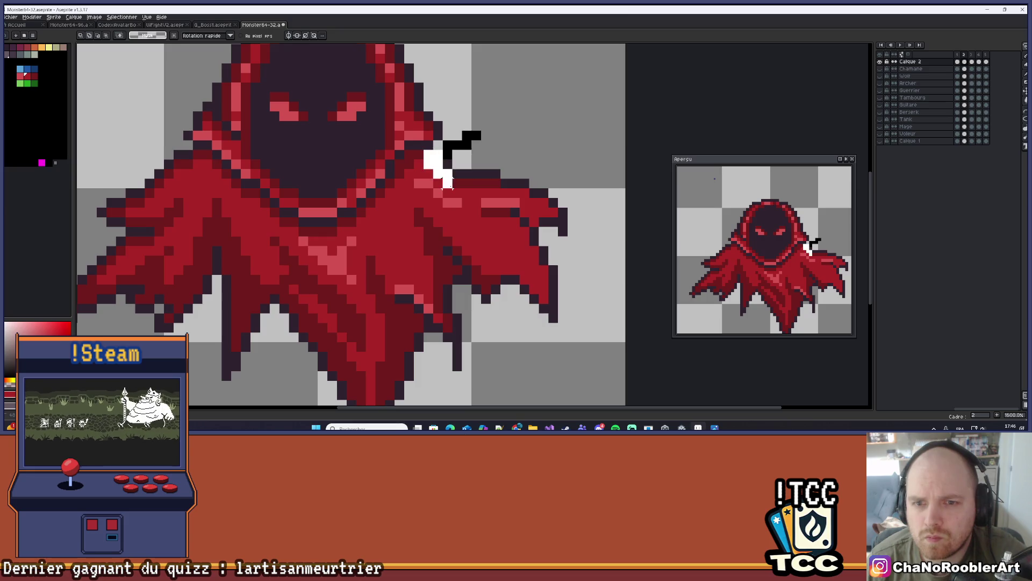
{"action": "left_click_drag", "start_coordinate": [592, 201], "coordinate": [481, 140]}
{"action": "scroll", "coordinate": [530, 143], "scroll_direction": "down", "scroll_amount": 2}
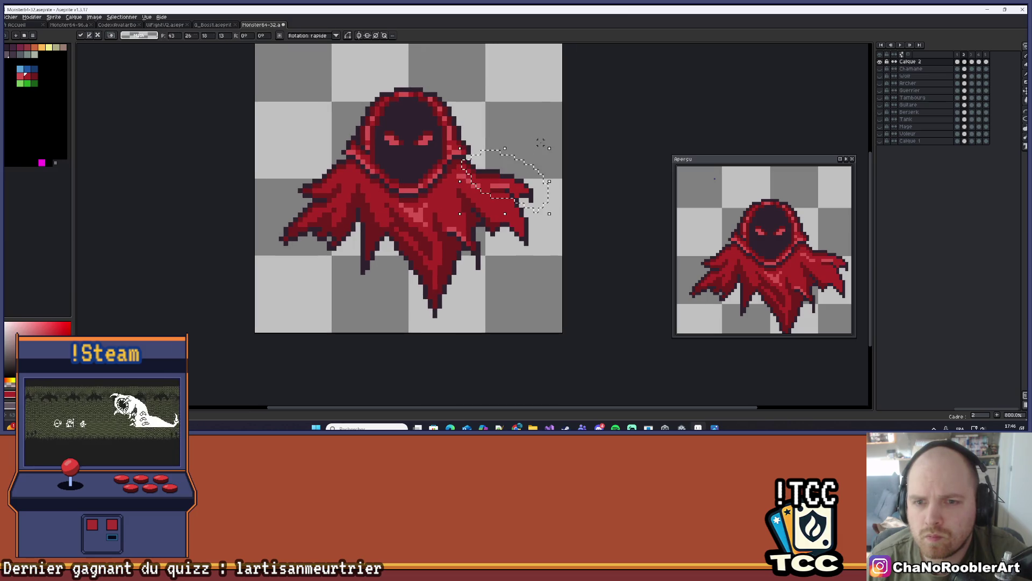
{"action": "key", "text": "."}
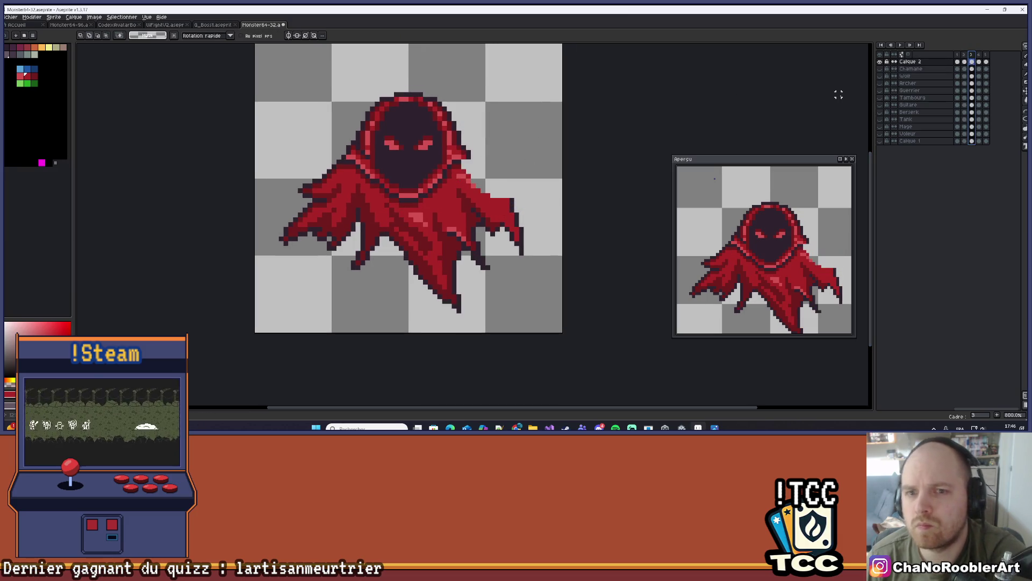
Paste the copied sleeve onto frame 3, deselect, and go back to frame 2.
{"action": "key", "text": "ctrl+v"}
{"action": "key", "text": "ctrl+d"}
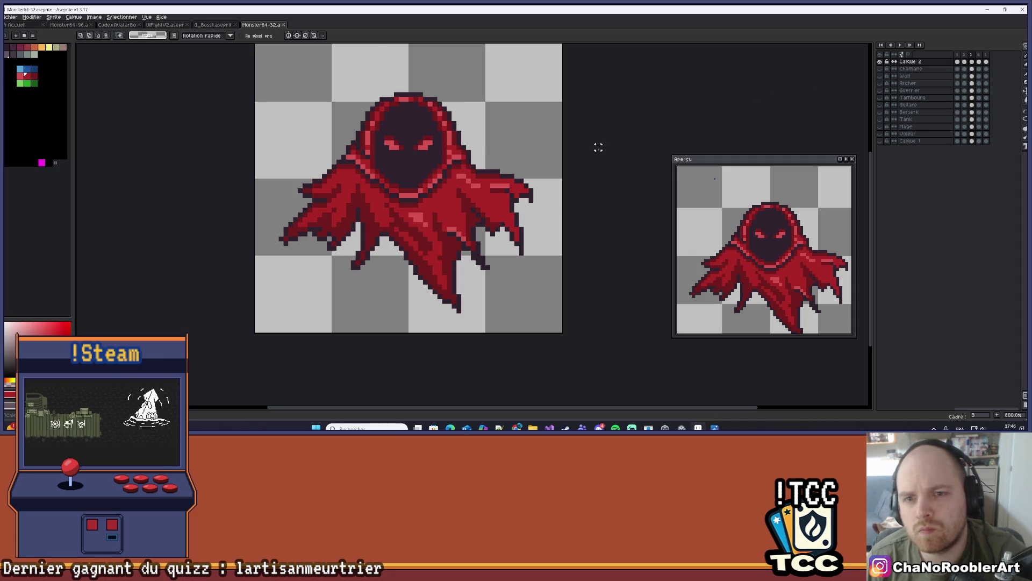
{"action": "scroll", "coordinate": [604, 143], "scroll_direction": "down", "scroll_amount": 1}
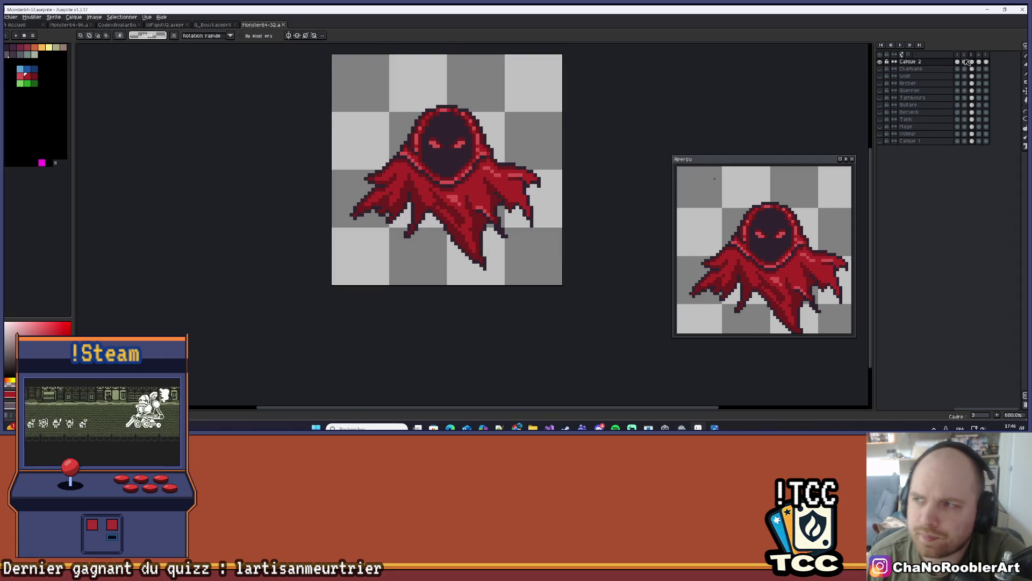
{"action": "key", "text": "Left"}
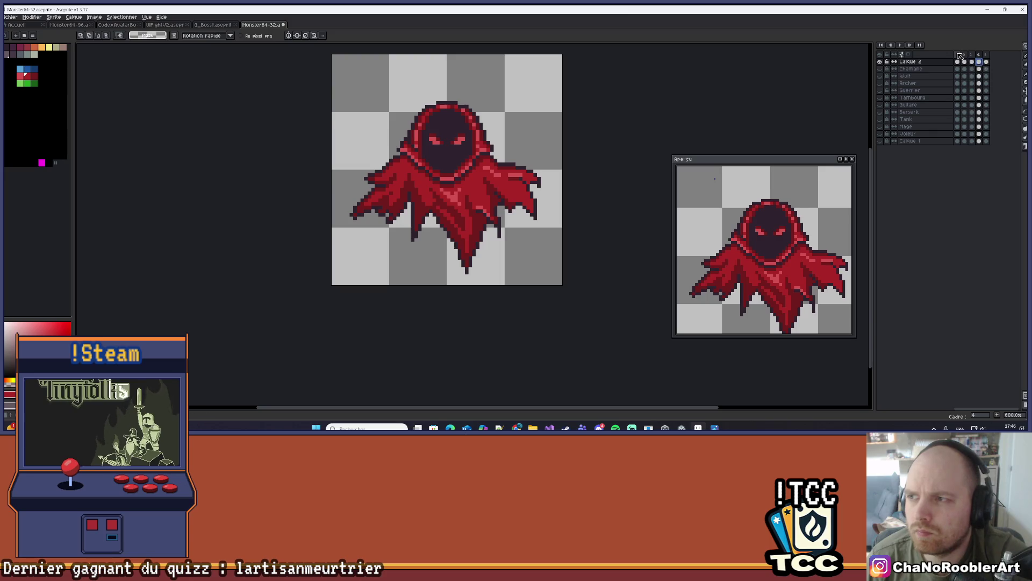
{"action": "scroll", "coordinate": [525, 86], "scroll_direction": "down", "scroll_amount": 2}
{"action": "left_click_drag", "start_coordinate": [523, 111], "coordinate": [491, 229]}
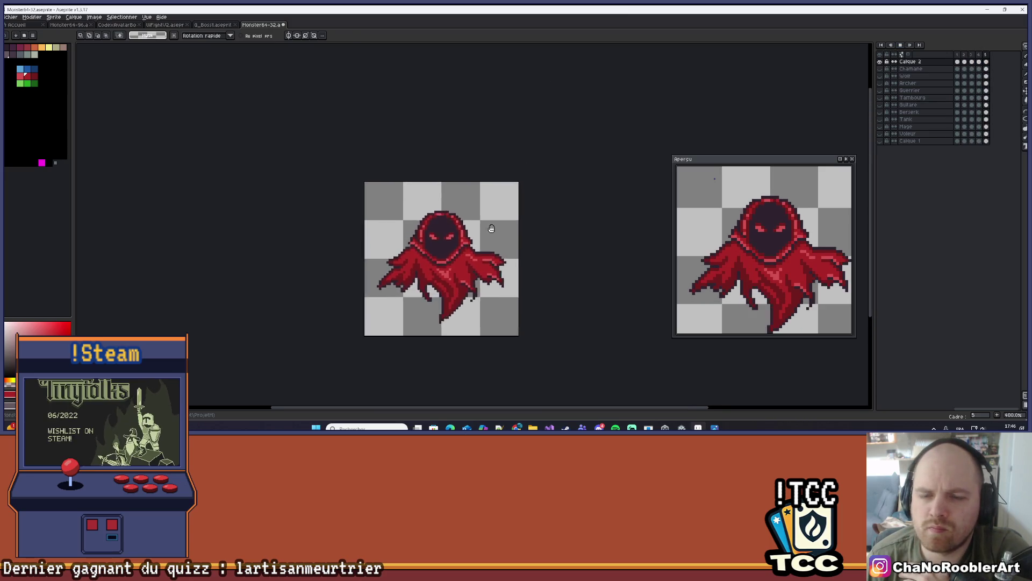
{"action": "scroll", "coordinate": [515, 245], "scroll_direction": "down", "scroll_amount": 2}
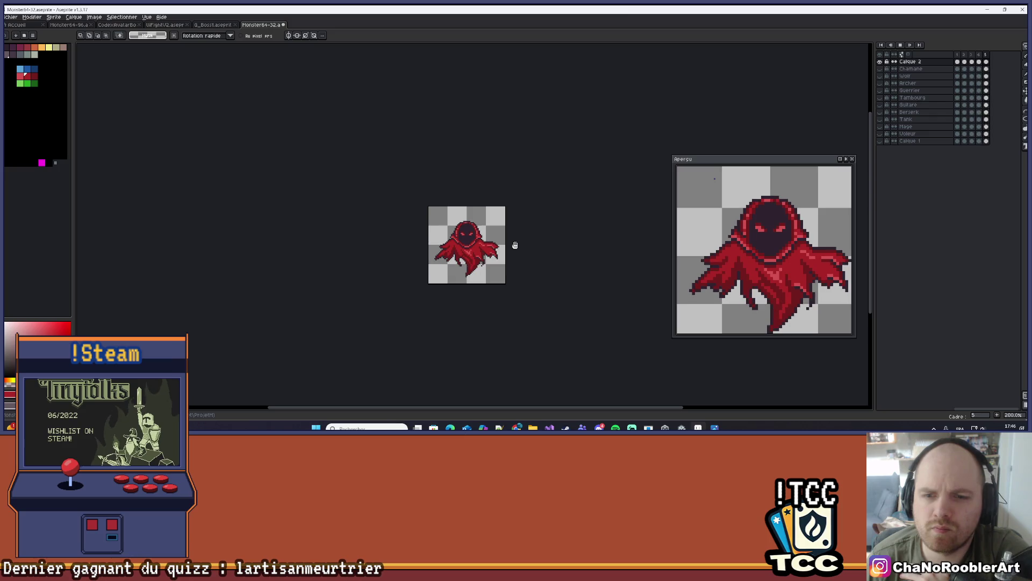
{"action": "scroll", "coordinate": [508, 246], "scroll_direction": "up", "scroll_amount": 5}
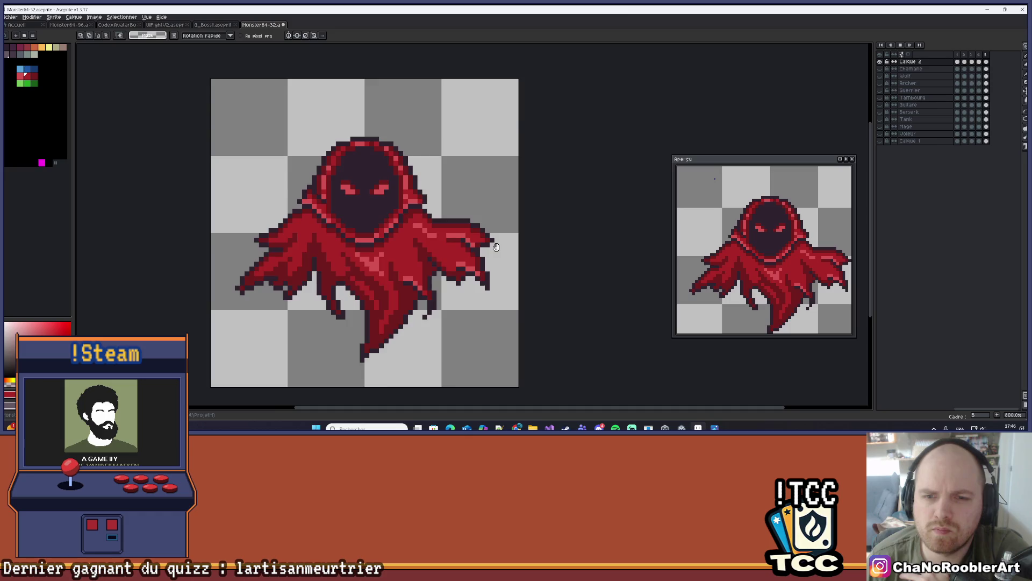
{"action": "scroll", "coordinate": [499, 247], "scroll_direction": "down", "scroll_amount": 3}
{"action": "scroll", "coordinate": [493, 279], "scroll_direction": "down", "scroll_amount": 2}
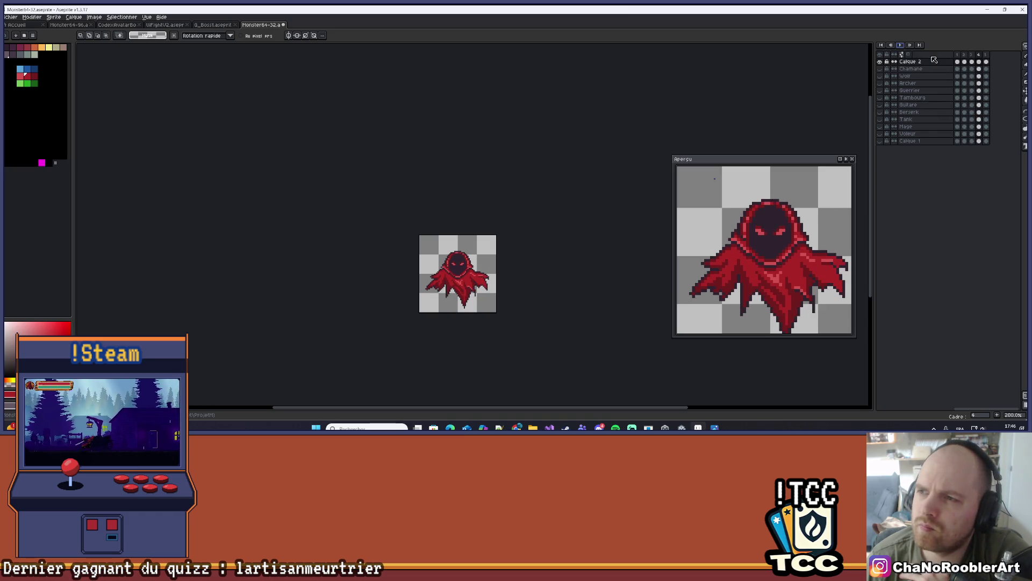
{"action": "right_click", "coordinate": [903, 45]}
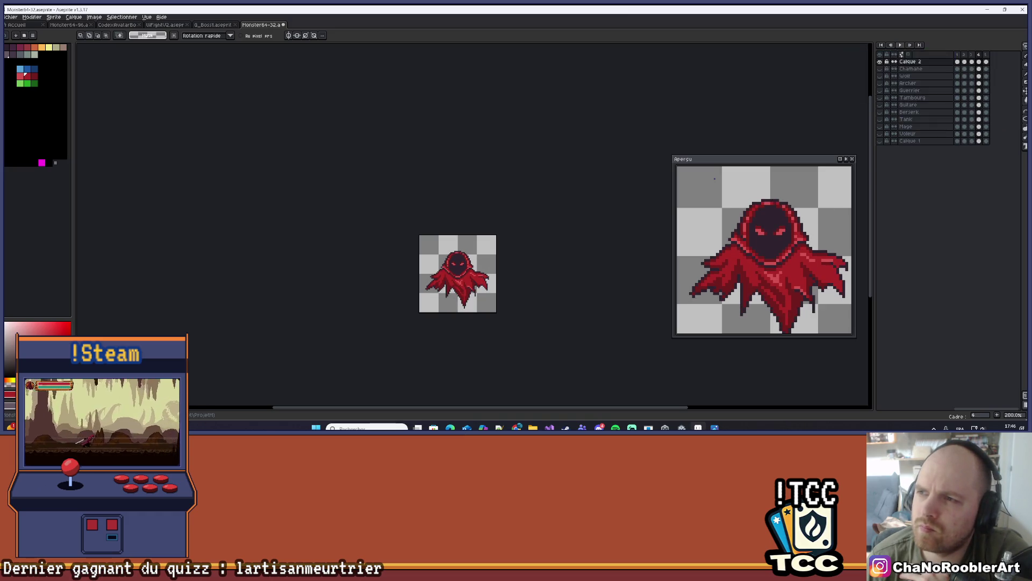
{"action": "left_click", "coordinate": [968, 49]}
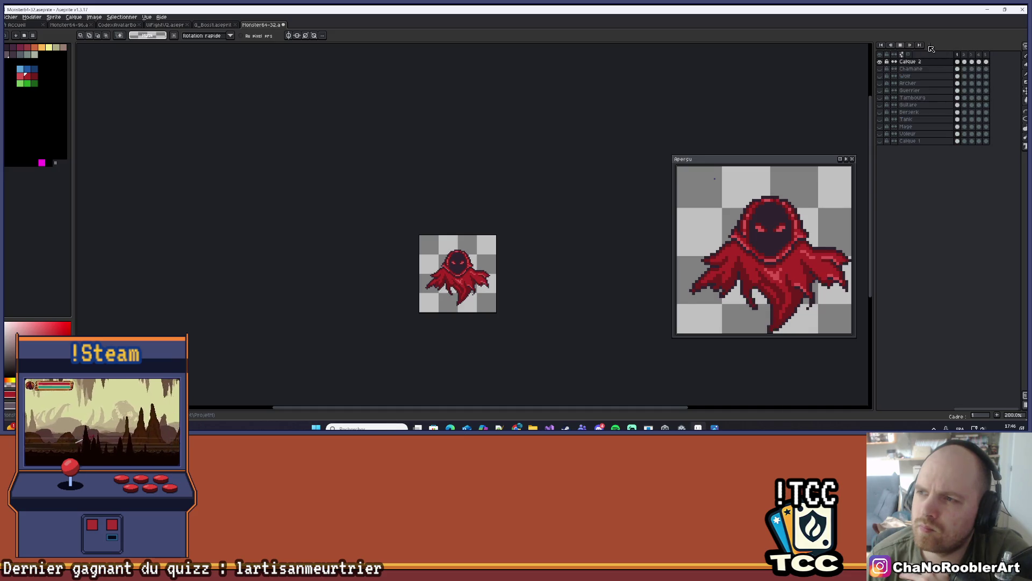
{"action": "right_click", "coordinate": [902, 45]}
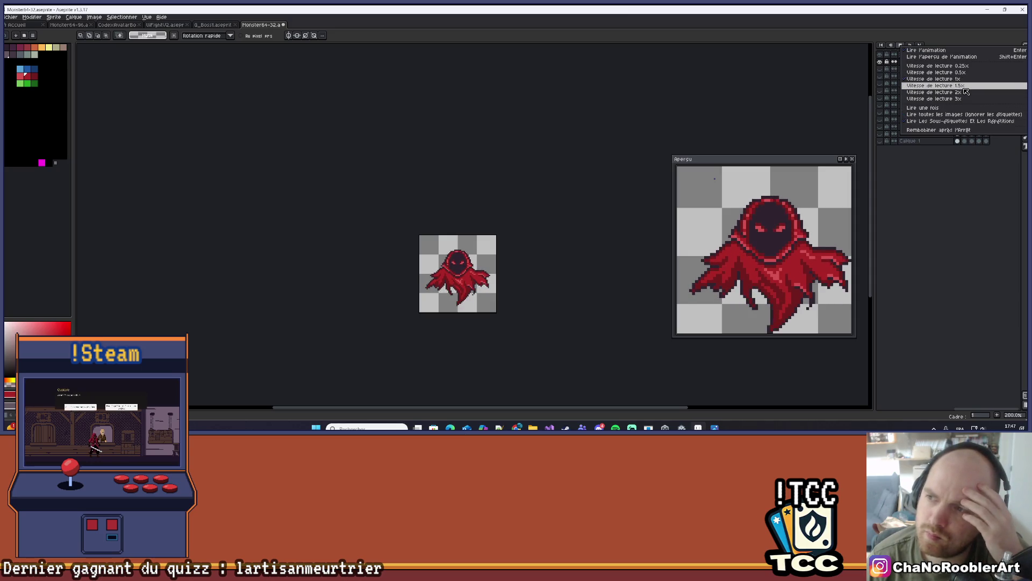
{"action": "left_click", "coordinate": [966, 92]}
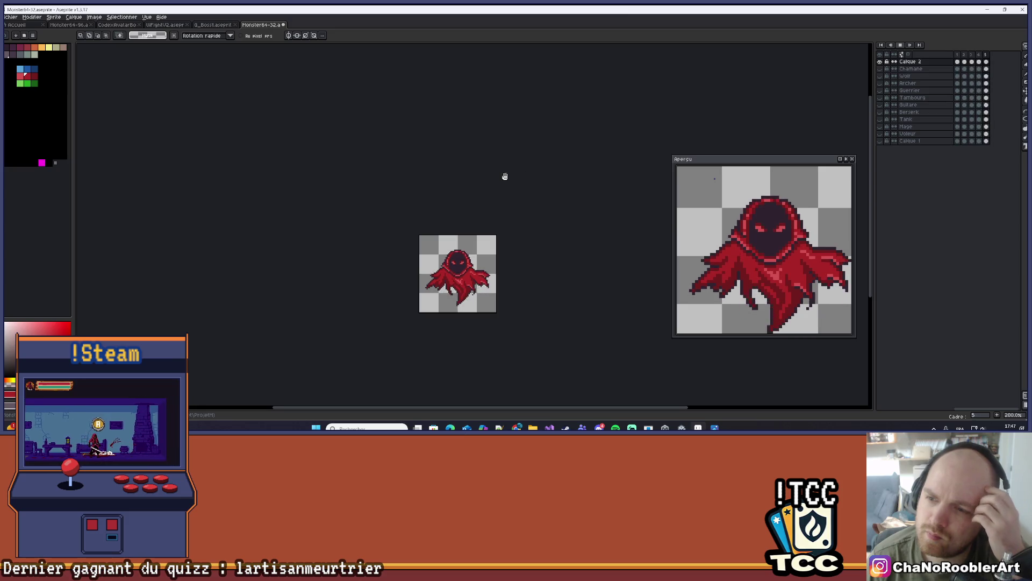
{"action": "scroll", "coordinate": [511, 185], "scroll_direction": "down", "scroll_amount": 3}
{"action": "scroll", "coordinate": [513, 259], "scroll_direction": "up", "scroll_amount": 3}
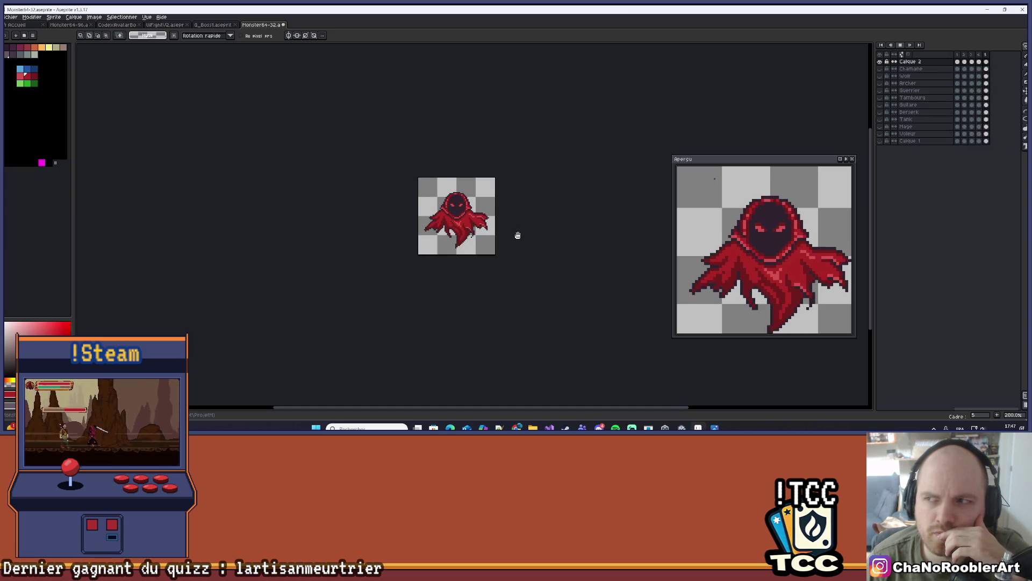
{"action": "right_click", "coordinate": [902, 48]}
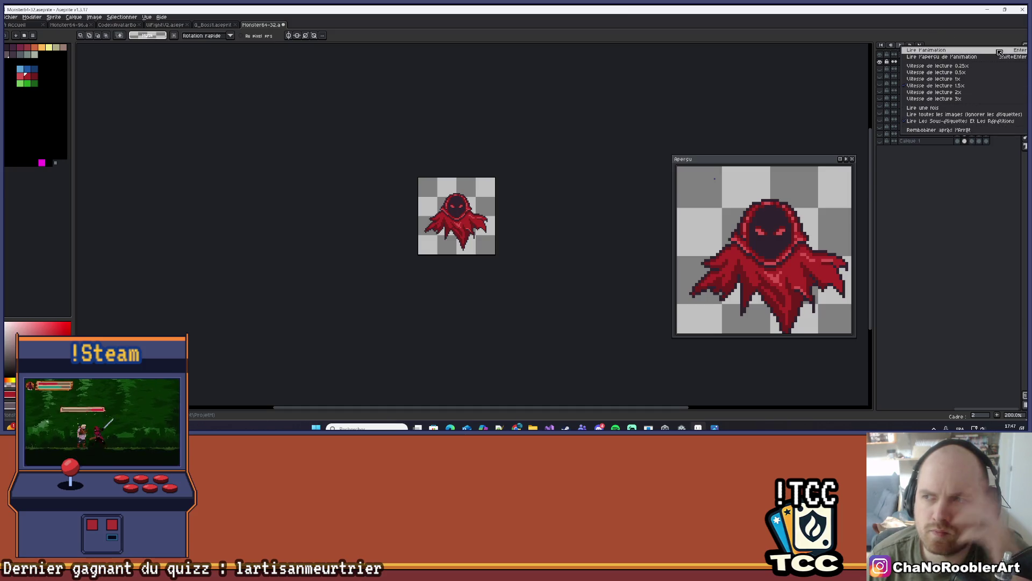
{"action": "left_click", "coordinate": [920, 190]}
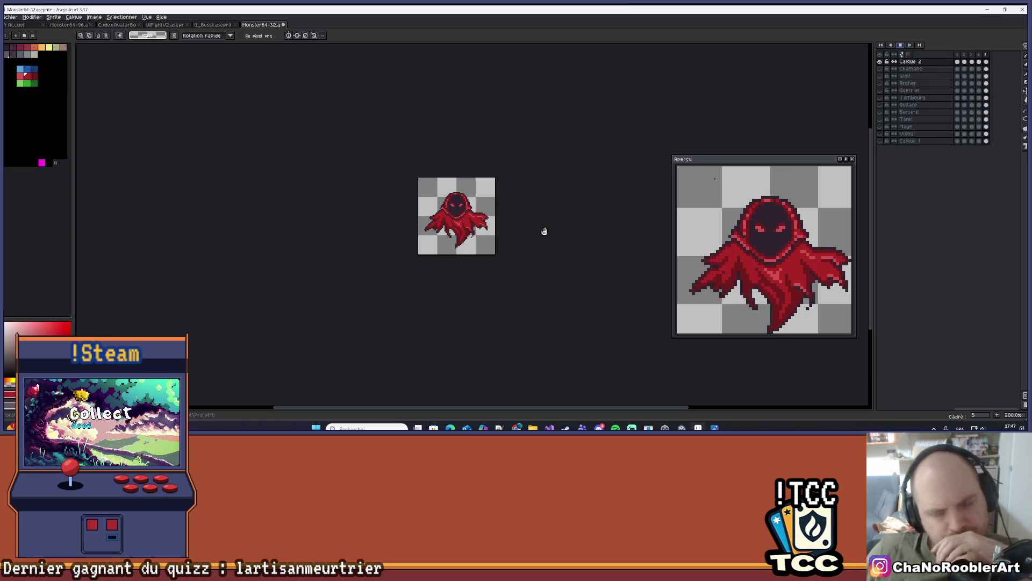
Zoom in and pan until the enlarged wraith sits centred on the canvas.
{"action": "scroll", "coordinate": [529, 220], "scroll_direction": "up", "scroll_amount": 3}
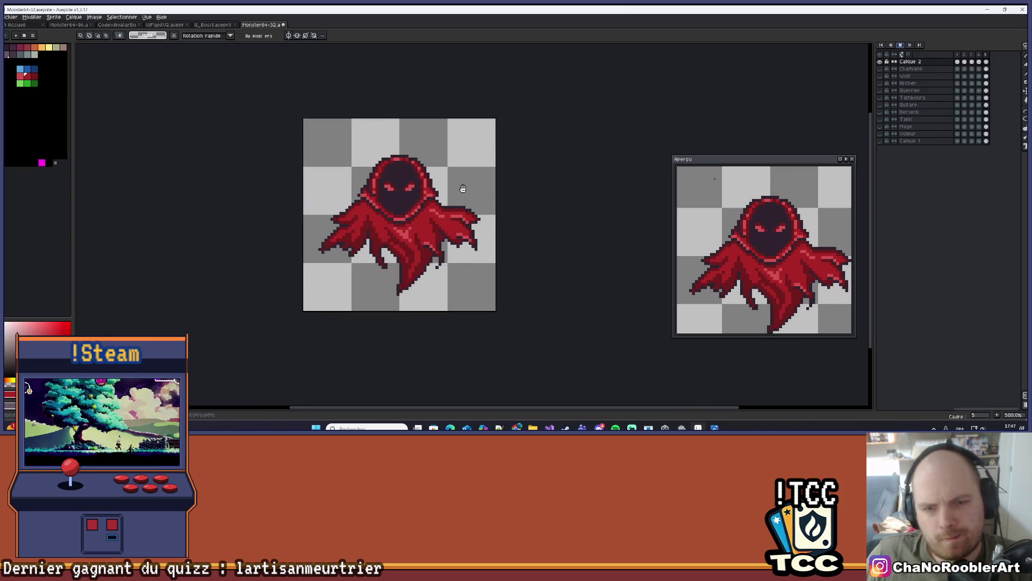
{"action": "left_click_drag", "start_coordinate": [461, 184], "coordinate": [521, 217]}
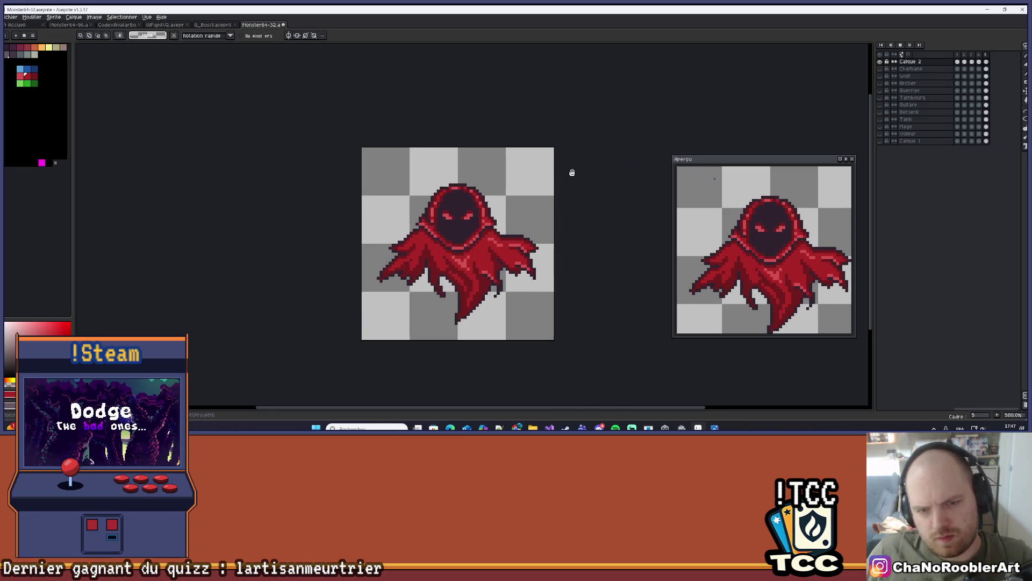
{"action": "left_click_drag", "start_coordinate": [572, 169], "coordinate": [551, 160]}
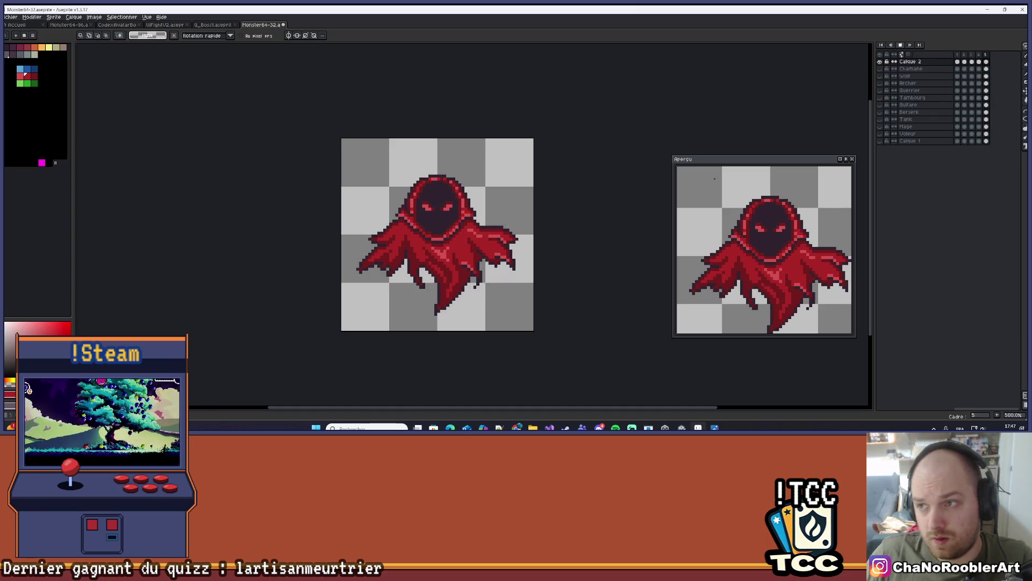
{"action": "scroll", "coordinate": [544, 145], "scroll_direction": "down", "scroll_amount": 4}
{"action": "scroll", "coordinate": [523, 151], "scroll_direction": "up", "scroll_amount": 2}
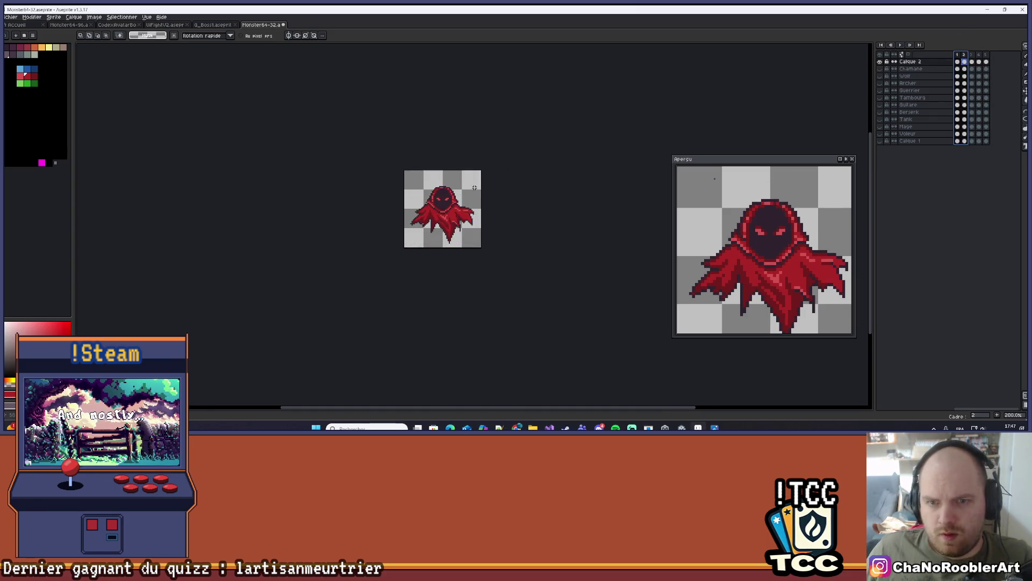
{"action": "left_click_drag", "start_coordinate": [524, 152], "coordinate": [612, 151]}
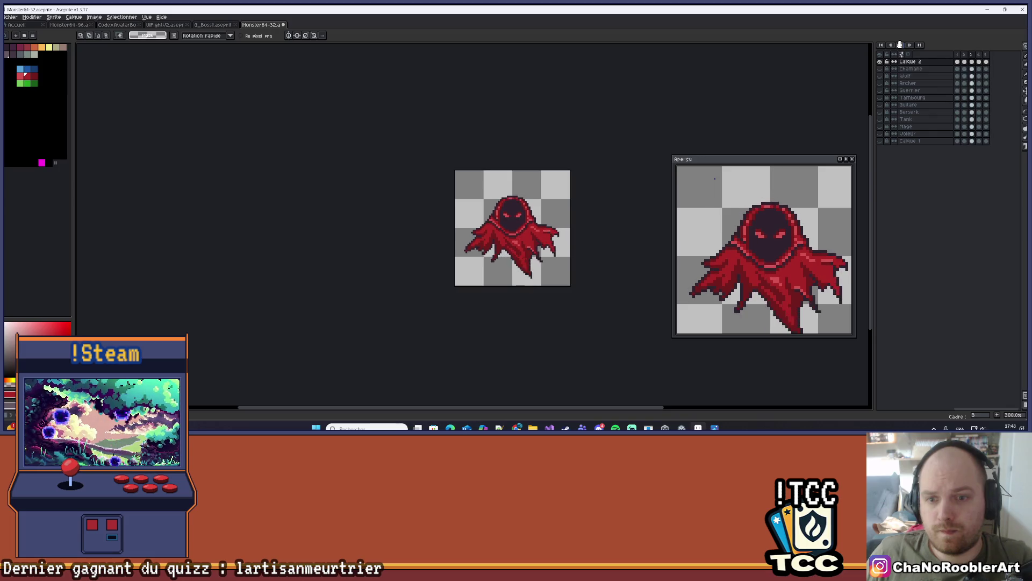
{"action": "scroll", "coordinate": [591, 164], "scroll_direction": "up", "scroll_amount": 4}
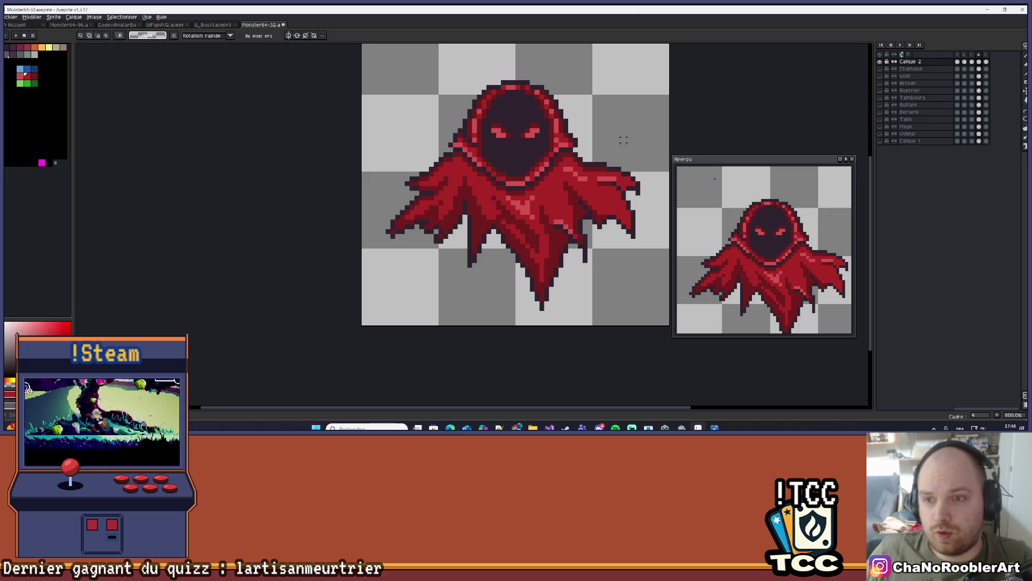
{"action": "left_click_drag", "start_coordinate": [619, 187], "coordinate": [574, 218]}
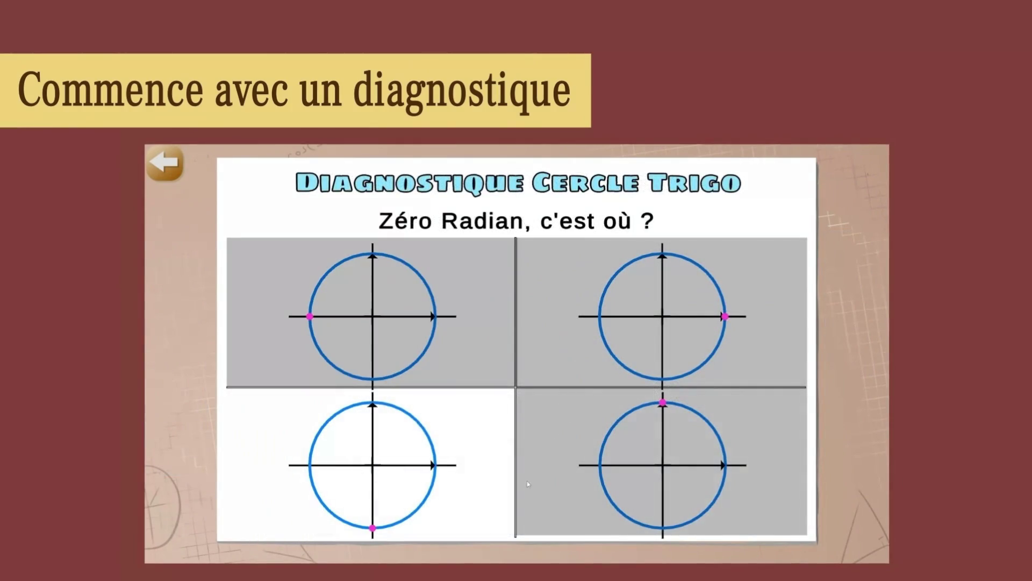
Answer the sin/cos, π pronunciation, 135° angle and radius questions, then accept the final challenge.
{"action": "left_click", "coordinate": [527, 483]}
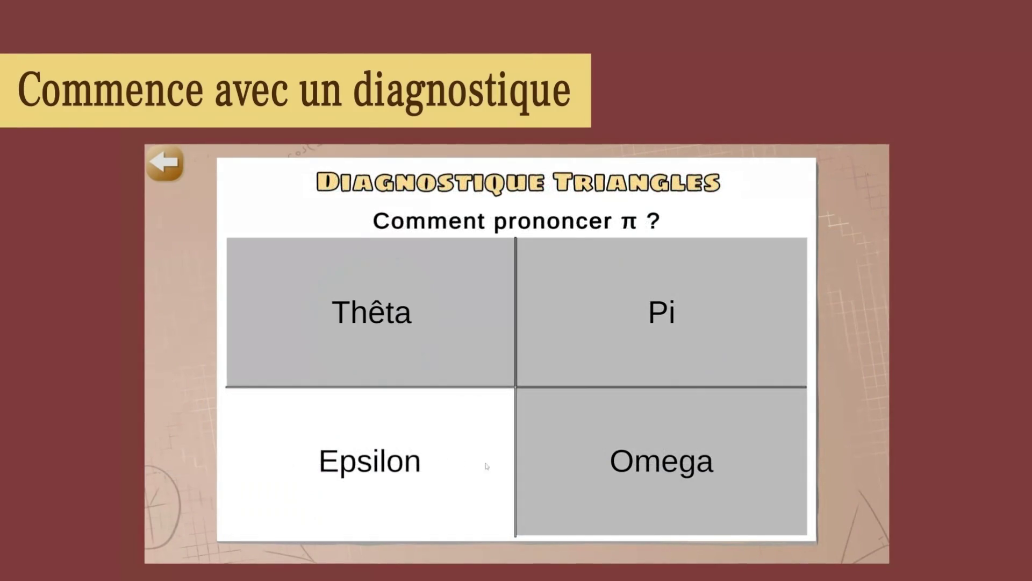
{"action": "left_click", "coordinate": [486, 463]}
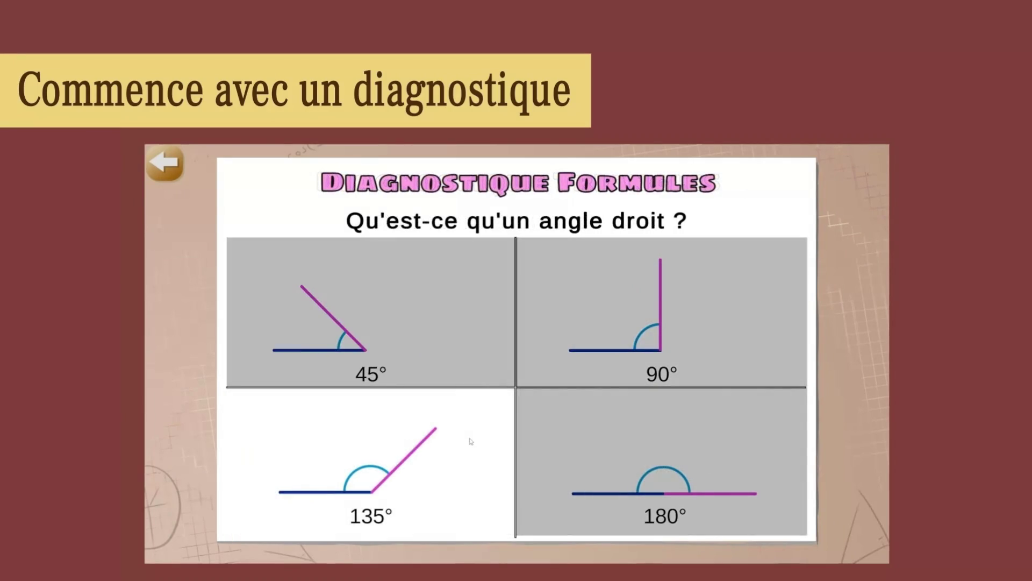
{"action": "left_click", "coordinate": [473, 438]}
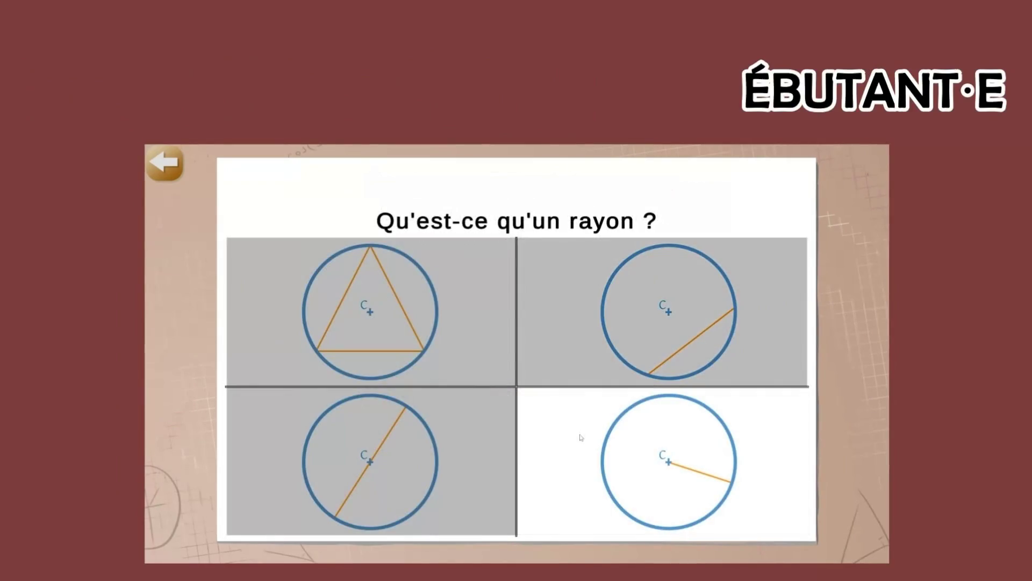
{"action": "left_click", "coordinate": [447, 295]}
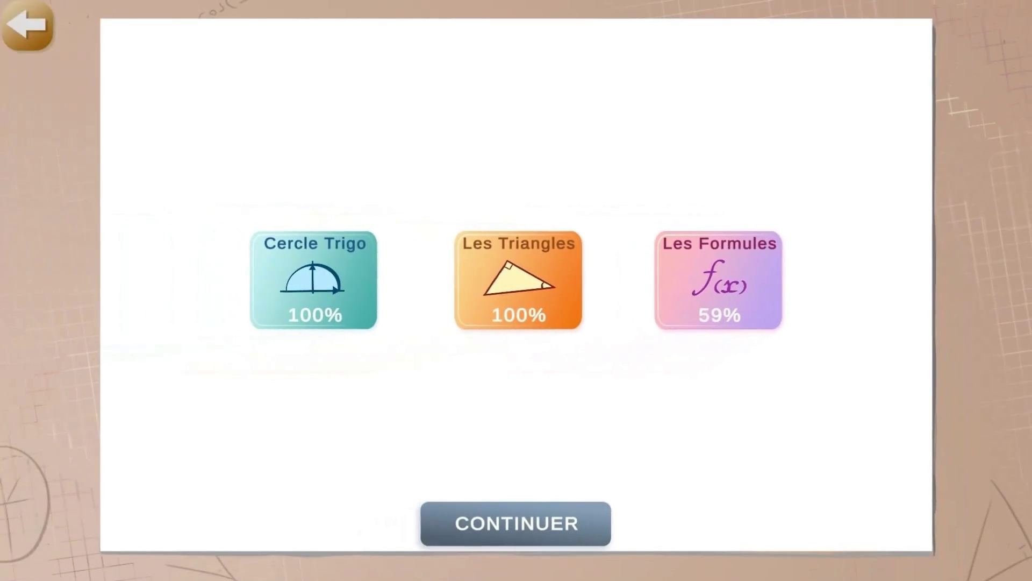
{"action": "left_click", "coordinate": [514, 519]}
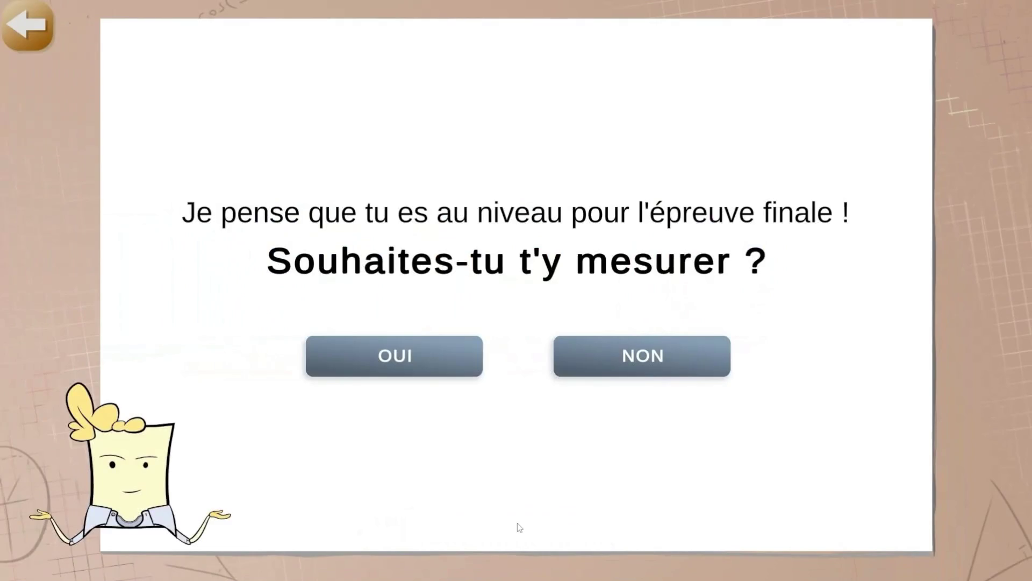
{"action": "left_click", "coordinate": [391, 357]}
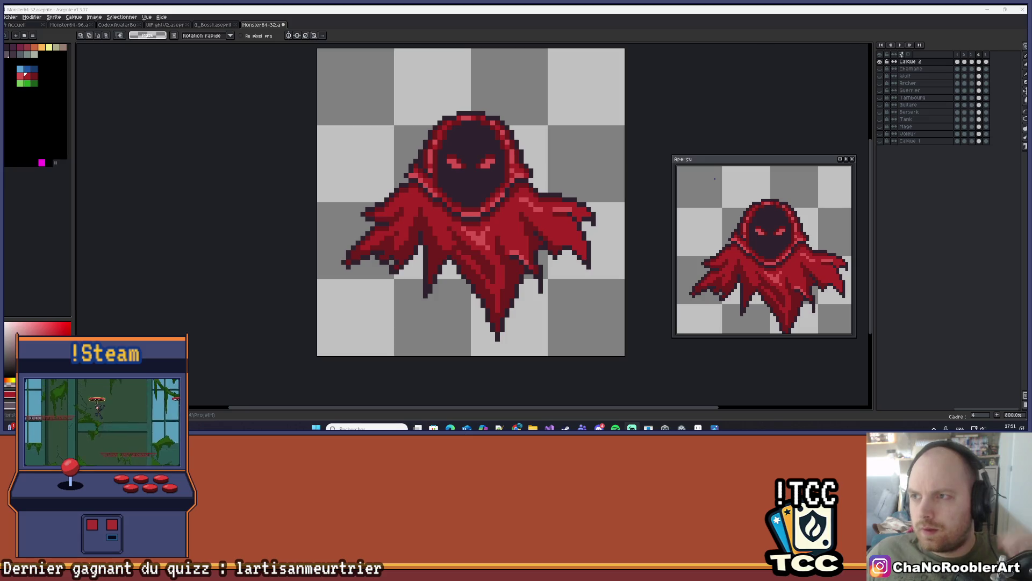
Play the wraith animation and zoom in closely on its glowing red eyes.
{"action": "left_click", "coordinate": [901, 45]}
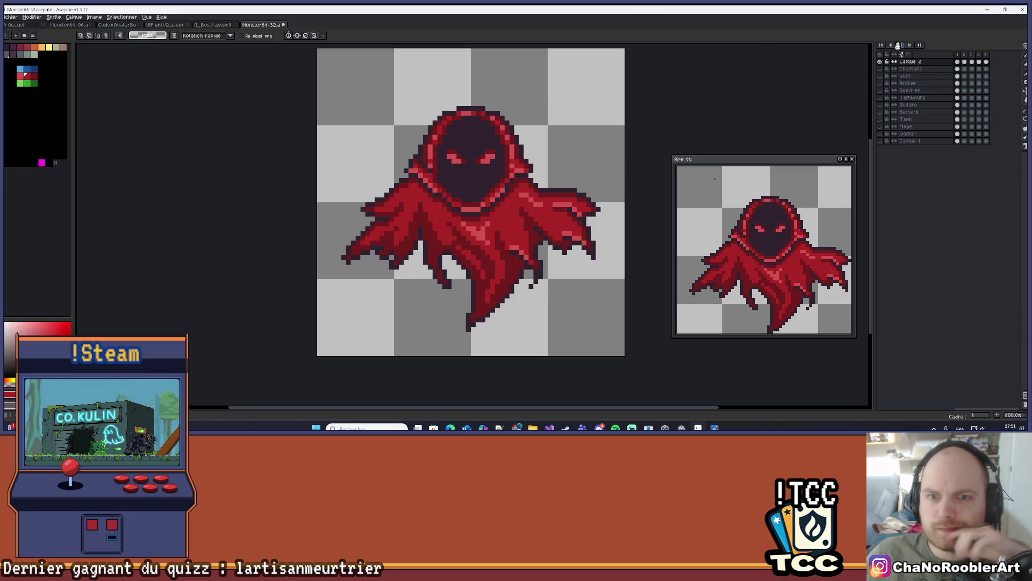
{"action": "scroll", "coordinate": [638, 122], "scroll_direction": "down", "scroll_amount": 2}
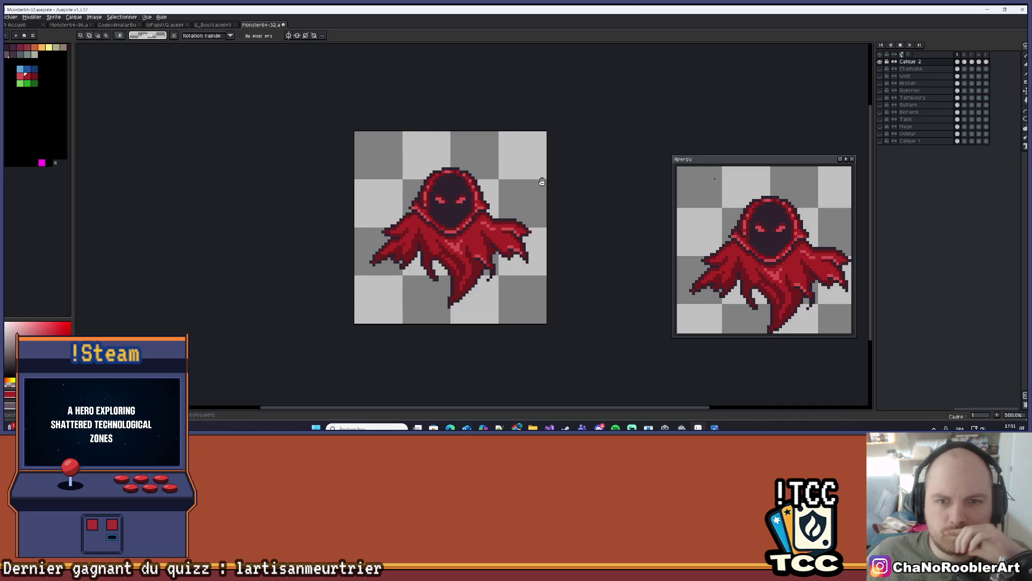
{"action": "scroll", "coordinate": [664, 112], "scroll_direction": "up", "scroll_amount": 1}
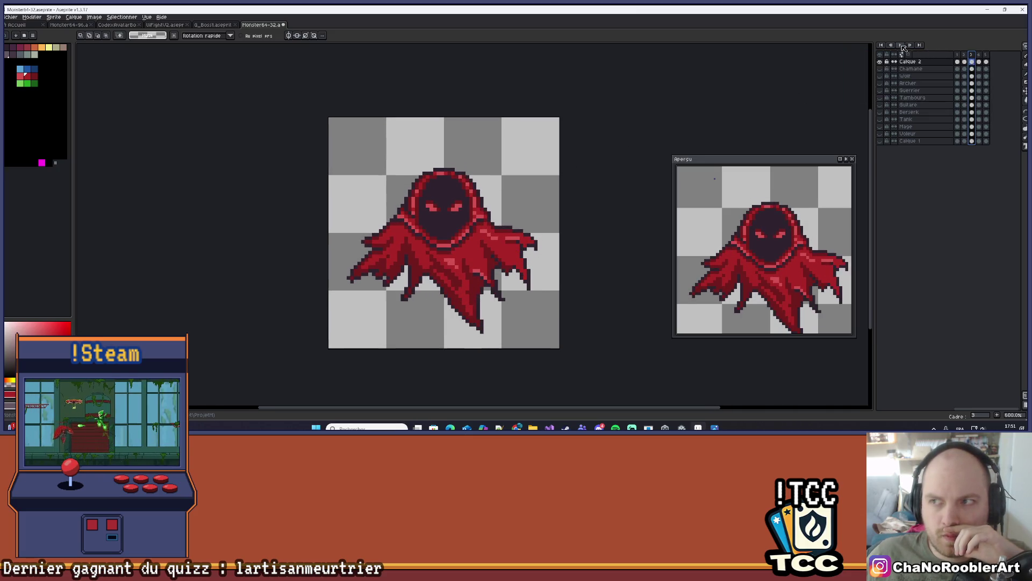
{"action": "scroll", "coordinate": [534, 191], "scroll_direction": "down", "scroll_amount": 2}
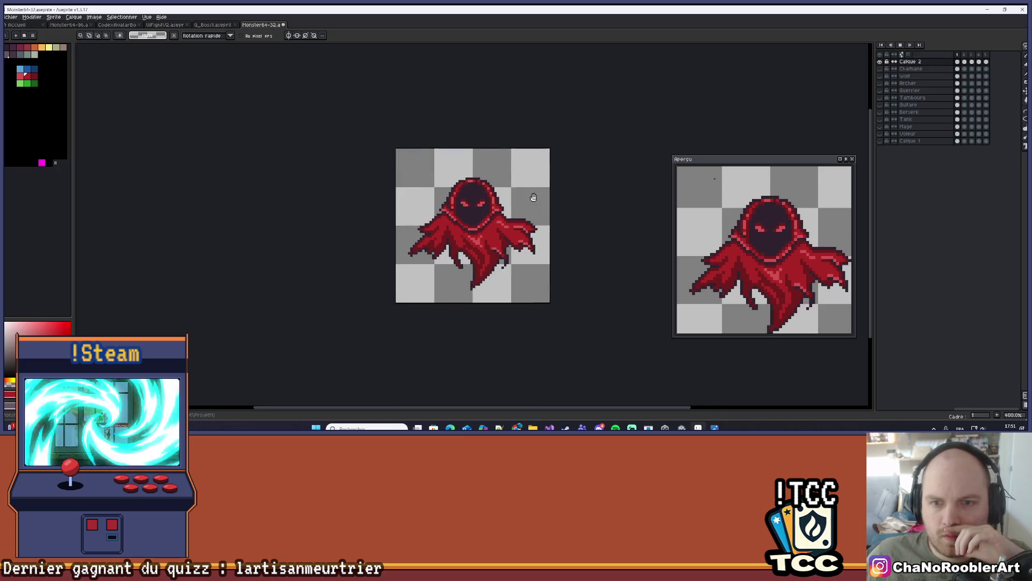
{"action": "scroll", "coordinate": [481, 251], "scroll_direction": "down", "scroll_amount": 1}
{"action": "scroll", "coordinate": [478, 254], "scroll_direction": "up", "scroll_amount": 1}
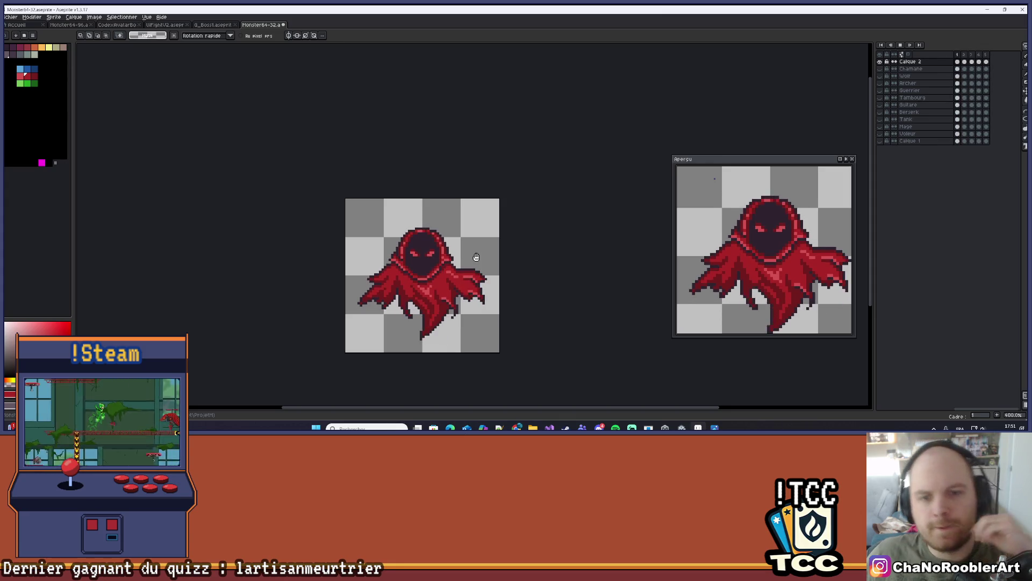
{"action": "scroll", "coordinate": [505, 241], "scroll_direction": "up", "scroll_amount": 2}
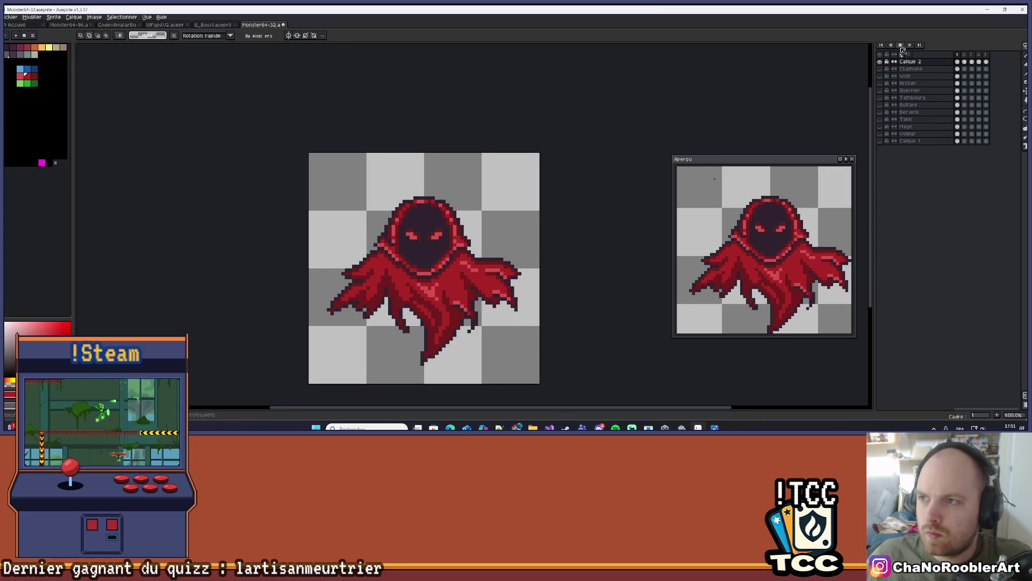
{"action": "scroll", "coordinate": [492, 231], "scroll_direction": "up", "scroll_amount": 6}
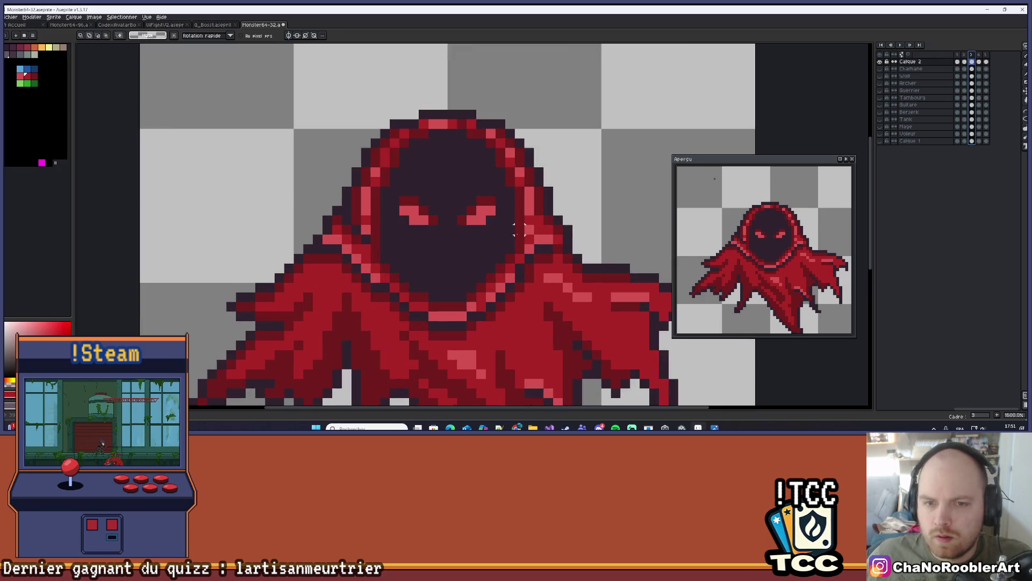
{"action": "key", "text": "m"}
{"action": "scroll", "coordinate": [483, 220], "scroll_direction": "up", "scroll_amount": 1}
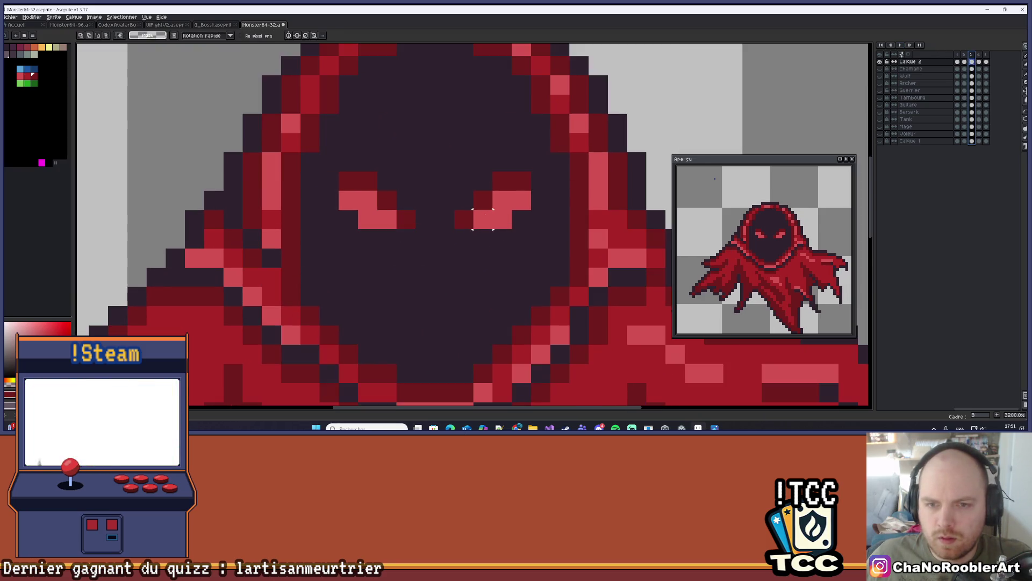